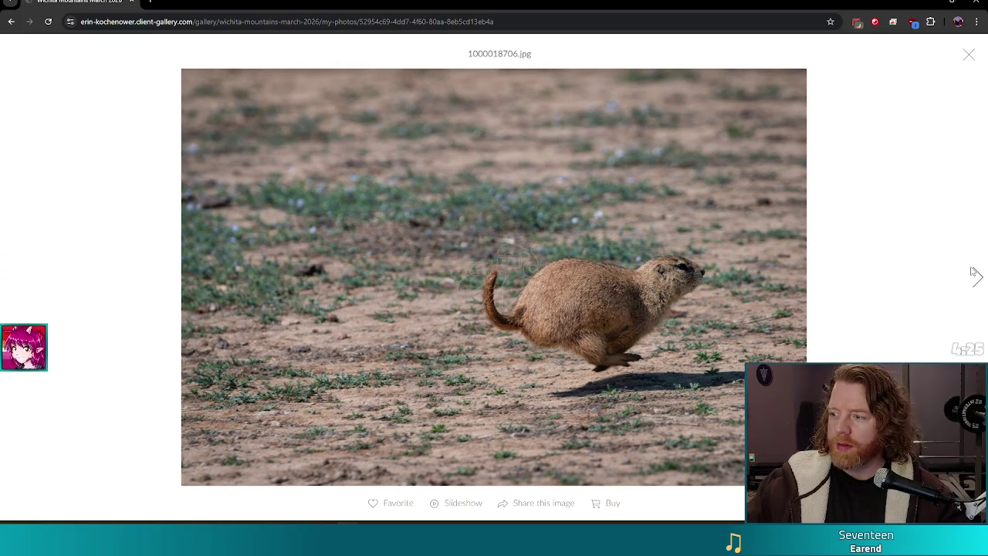
# Page forward from the prairie dog through DSC_7368 and DSC_7378 to DSC_7379.jpg
pyautogui.click(975, 276)
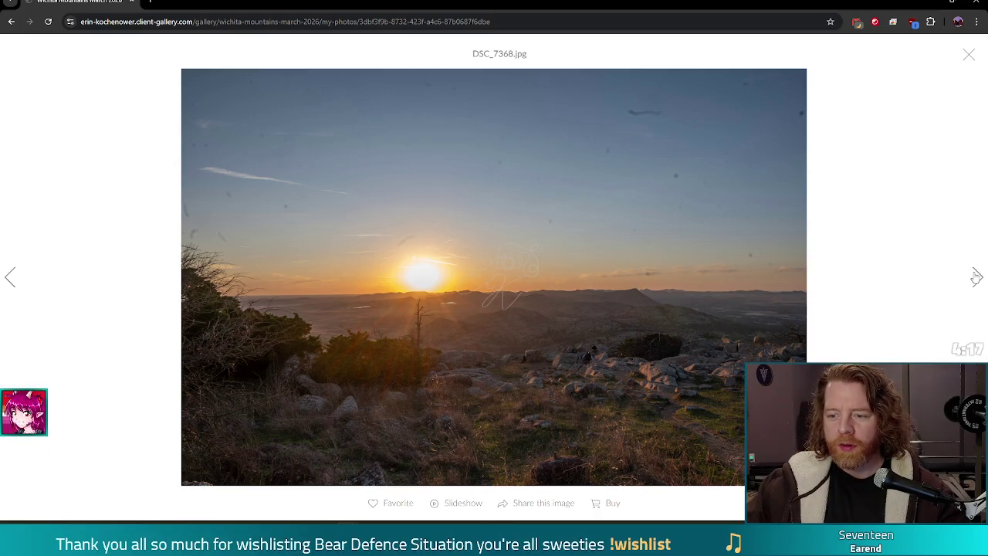
pyautogui.click(976, 277)
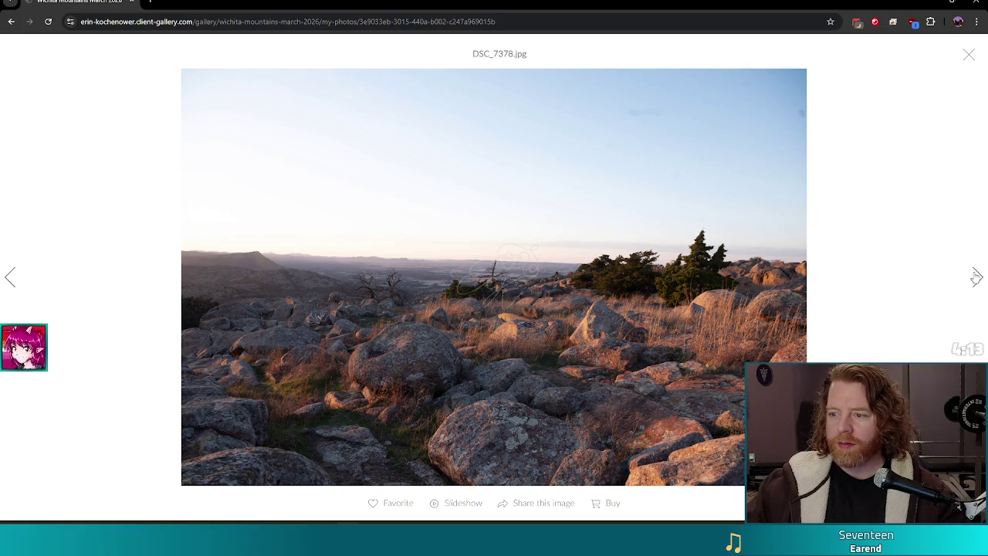
pyautogui.click(977, 277)
pyautogui.click(977, 277)
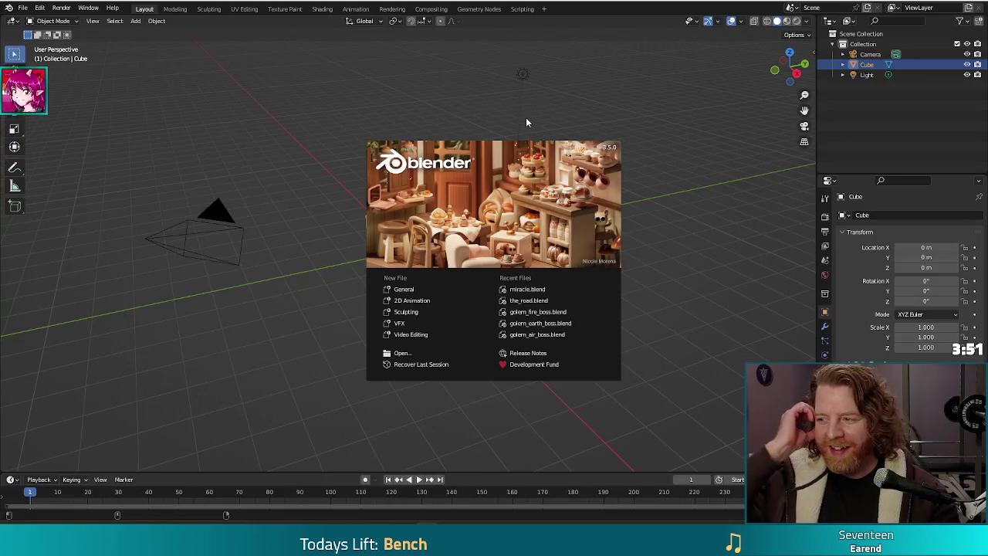
# Open miracle.blend from Recent Files, render it with F12, then return to the gallery
pyautogui.click(533, 291)
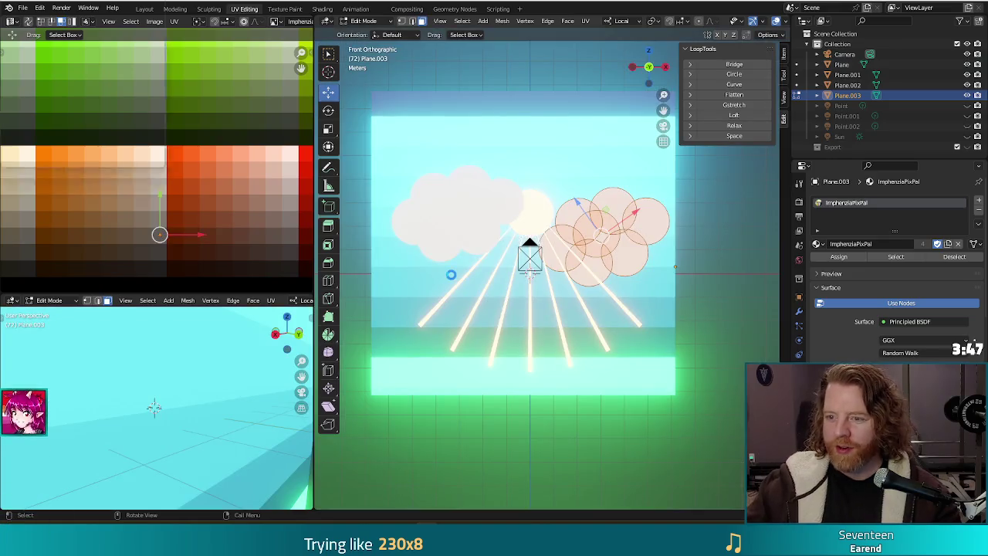
pyautogui.press('F12')
pyautogui.moveTo(439, 189)
pyautogui.mouseDown()
pyautogui.moveTo(418, 138)
pyautogui.moveTo(391, 127)
pyautogui.mouseUp()
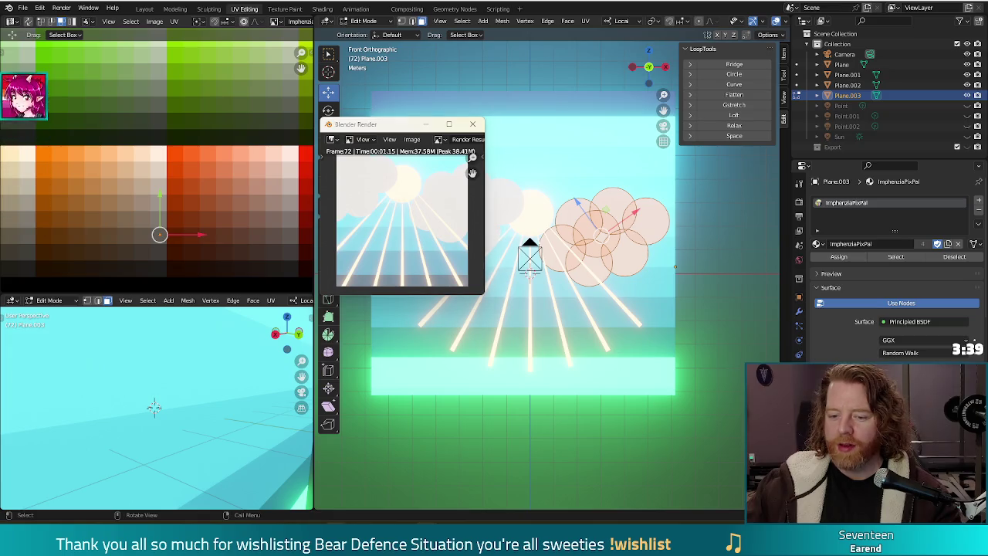
pyautogui.click(441, 475)
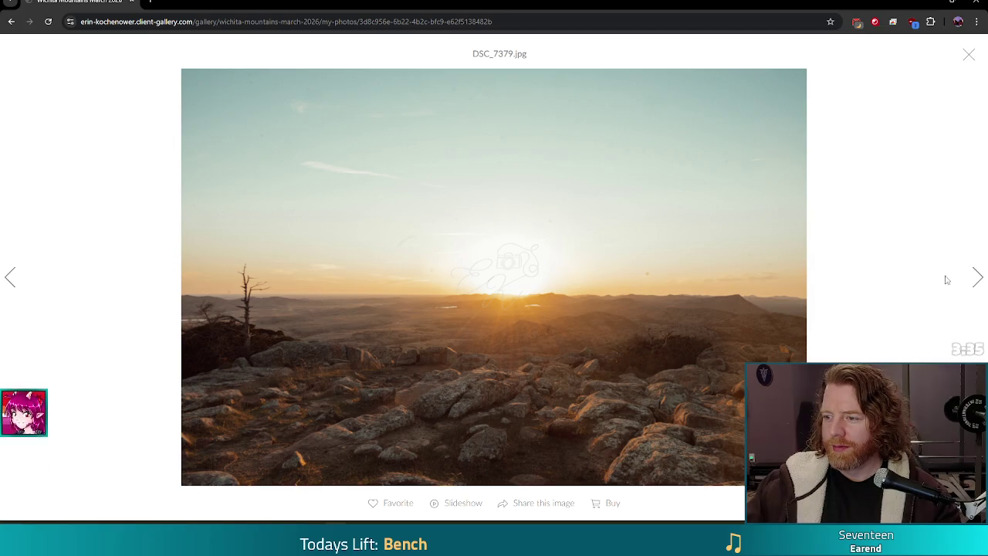
# Advance through DSC_7412, DSC_7453, starry-night DSC_7477 and moon DSC_7489/7494 to bison DSC_7523.jpg
pyautogui.click(975, 280)
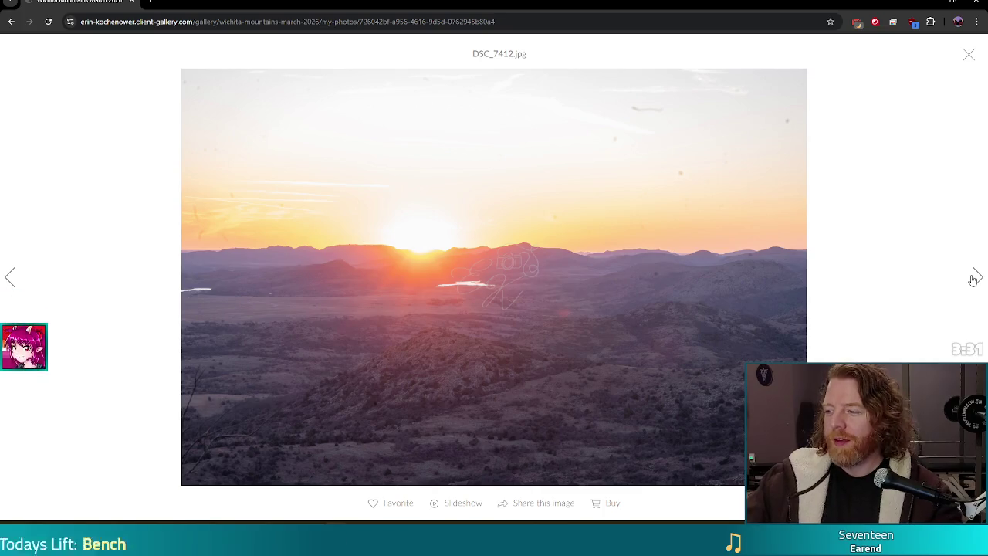
pyautogui.click(976, 282)
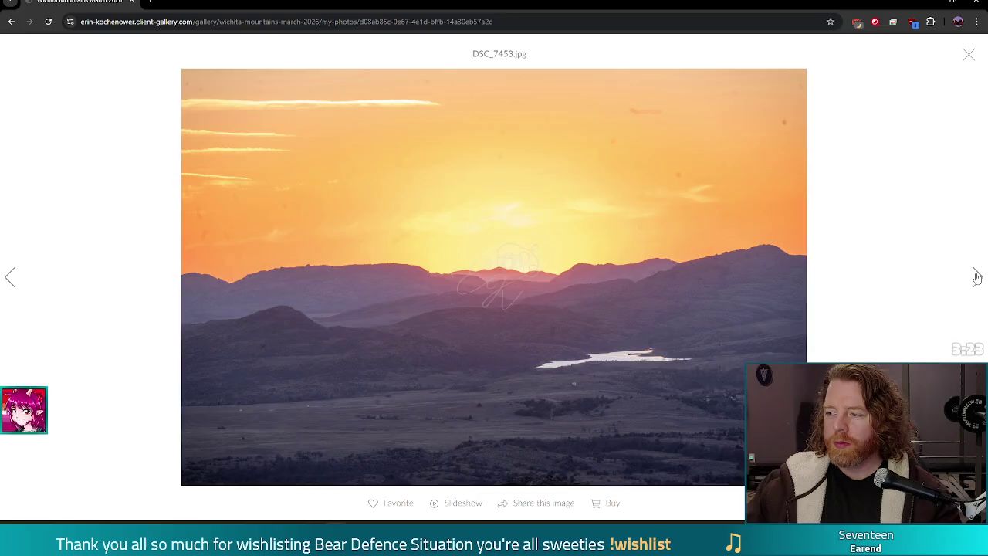
pyautogui.click(977, 278)
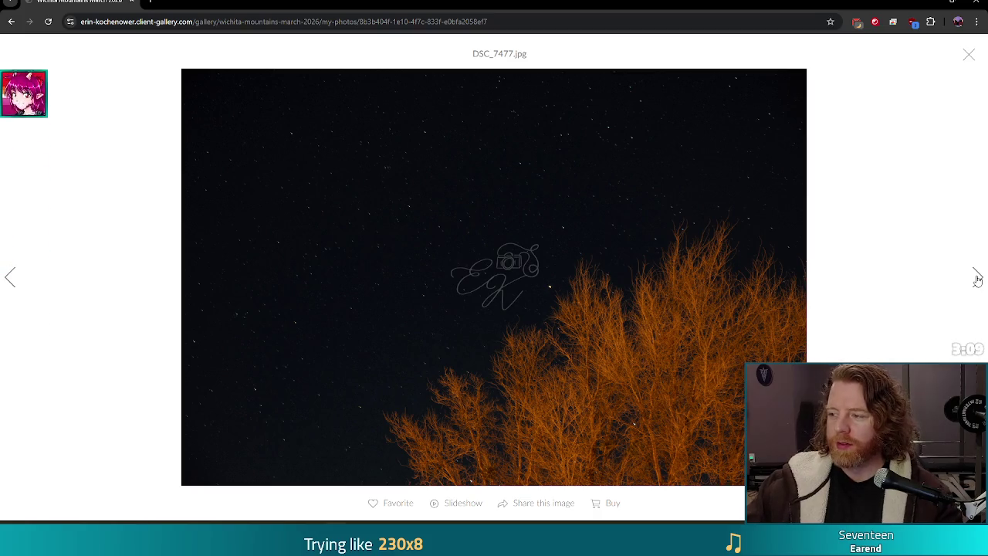
pyautogui.click(977, 279)
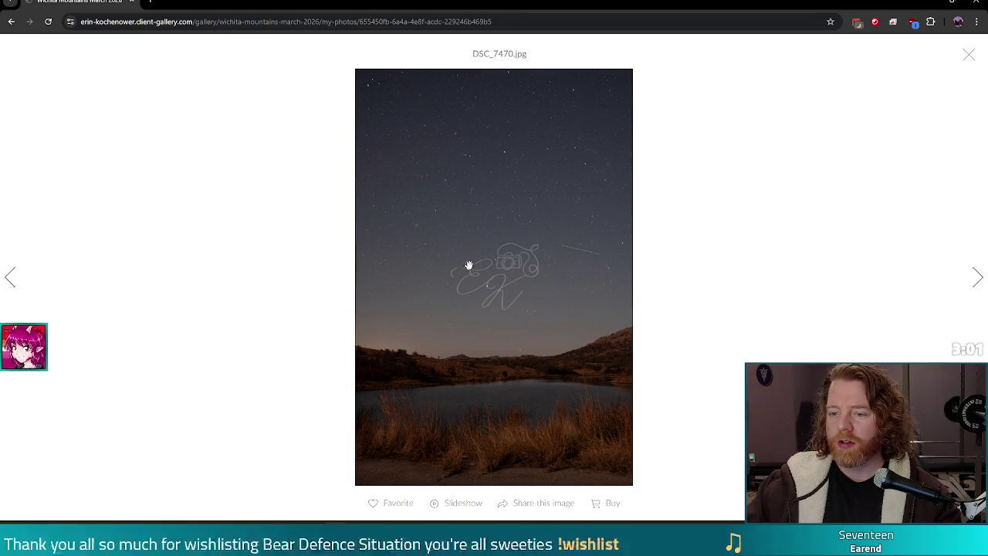
pyautogui.click(977, 278)
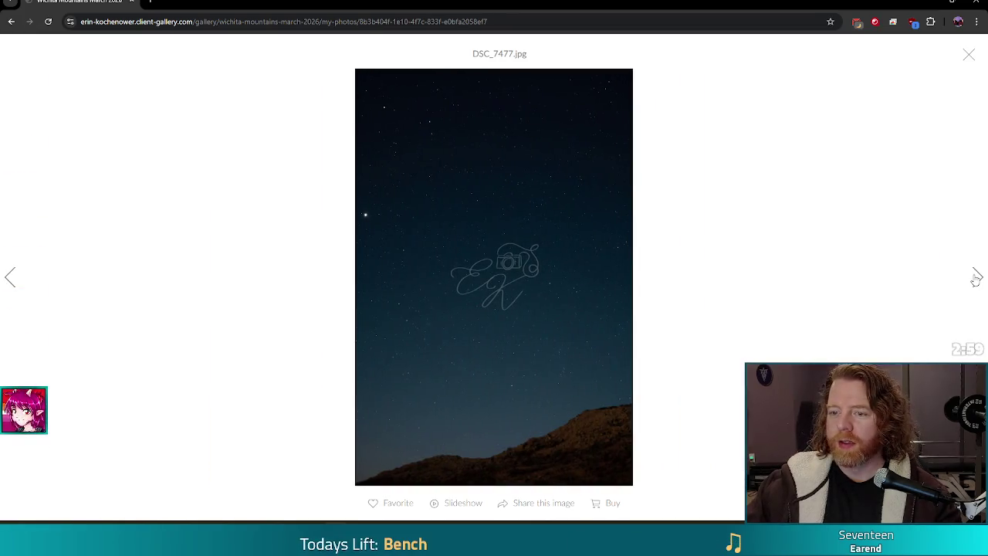
pyautogui.click(976, 278)
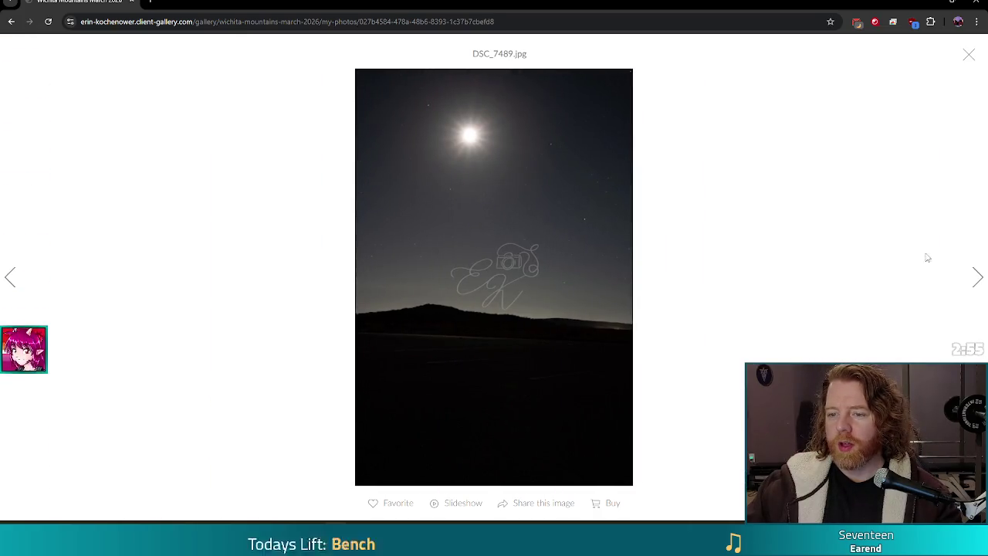
pyautogui.click(977, 278)
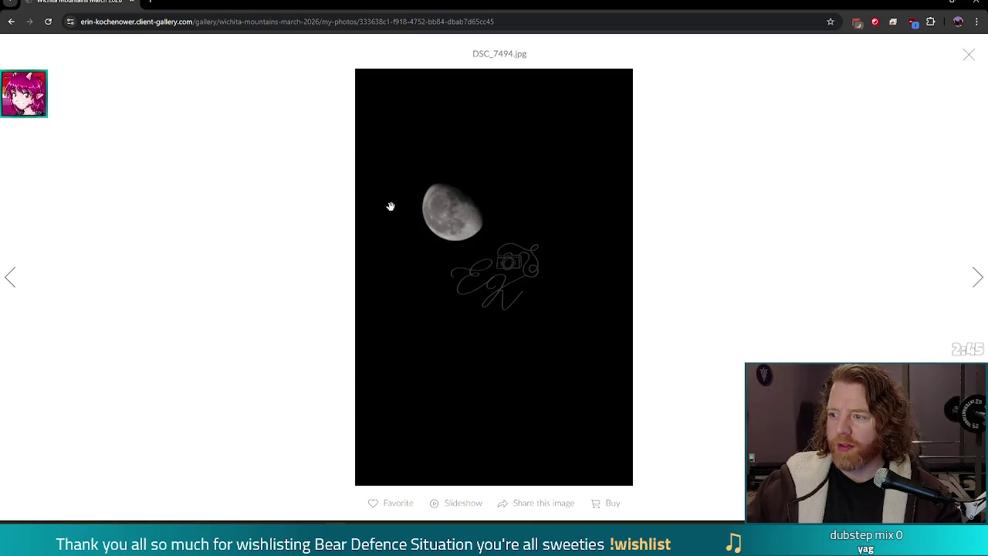
pyautogui.click(976, 275)
pyautogui.click(976, 276)
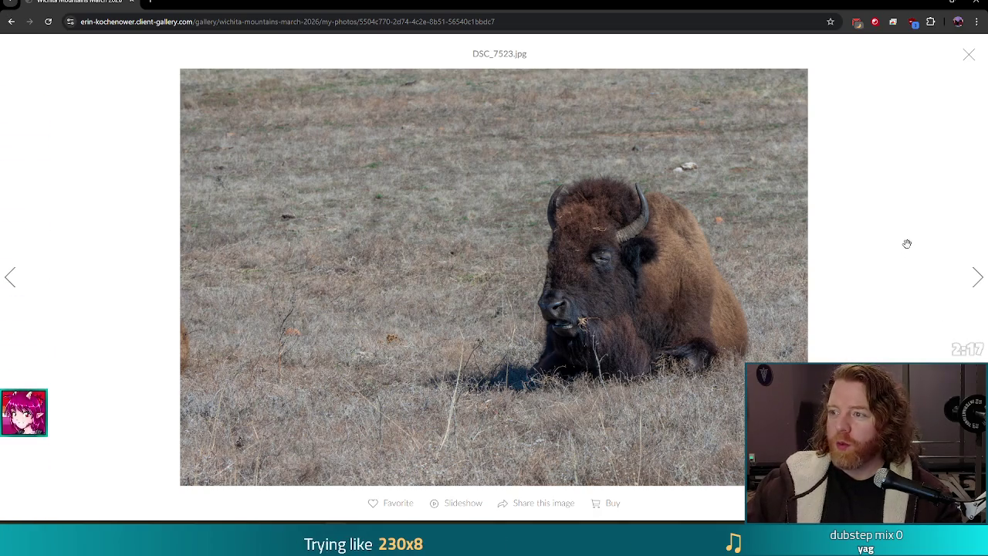
# Advance past rock DSC_7542, cactus DSC_7562, longhorn DSC_7615 and blossoms DSC_7618 to DSC_7663
pyautogui.click(977, 278)
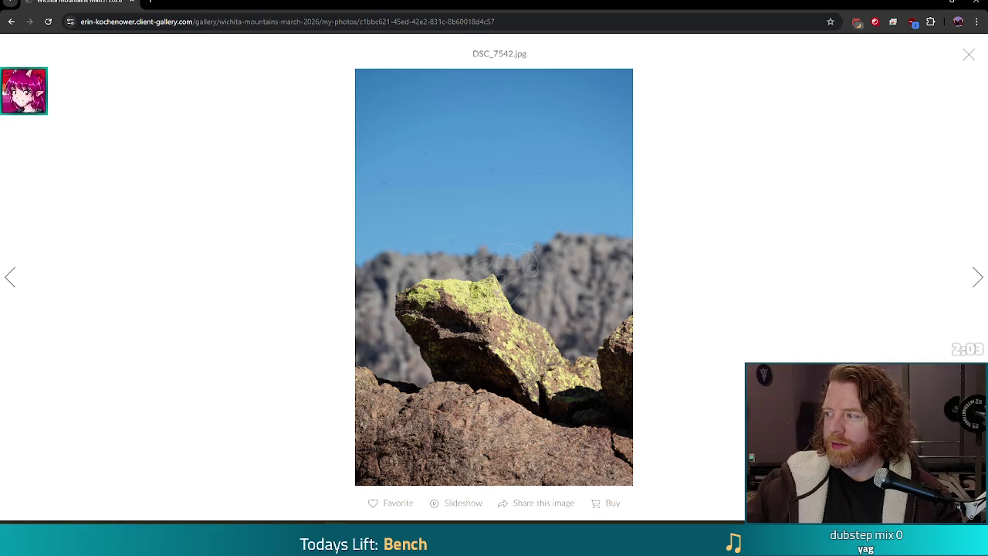
pyautogui.click(978, 280)
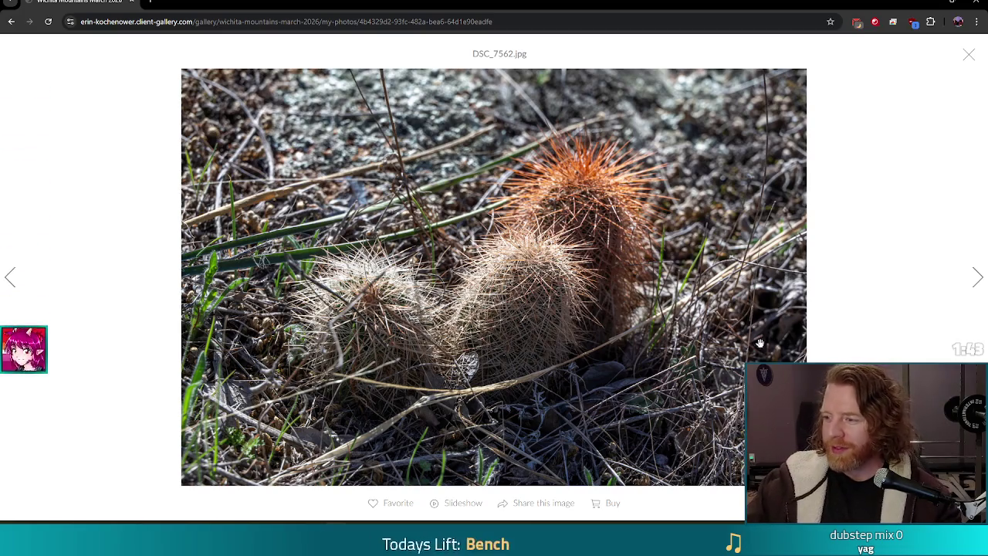
pyautogui.click(974, 276)
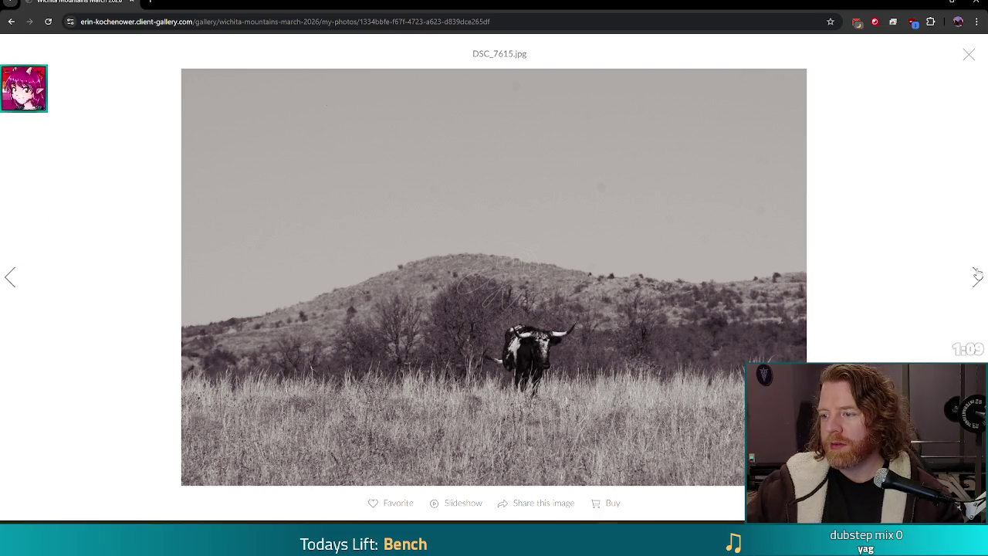
pyautogui.click(979, 280)
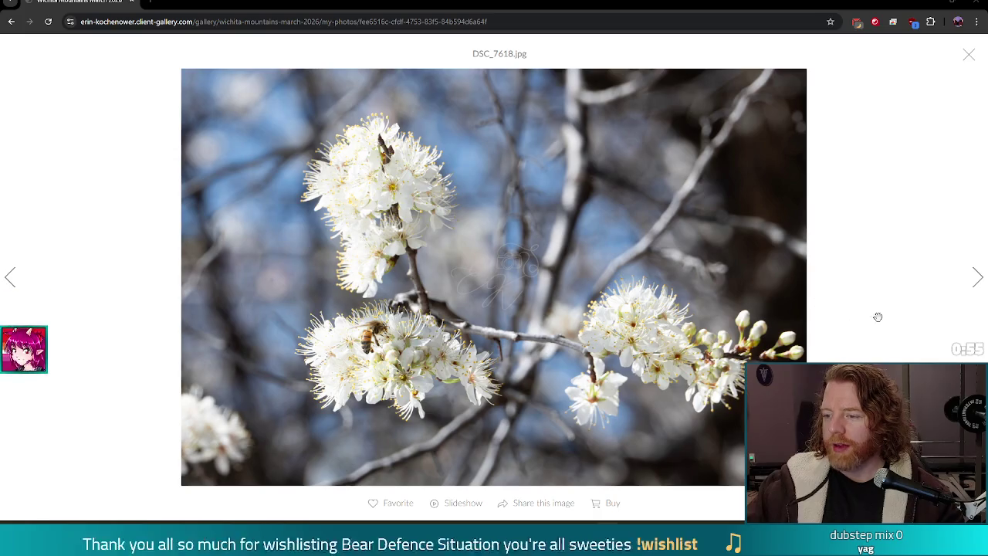
pyautogui.click(973, 278)
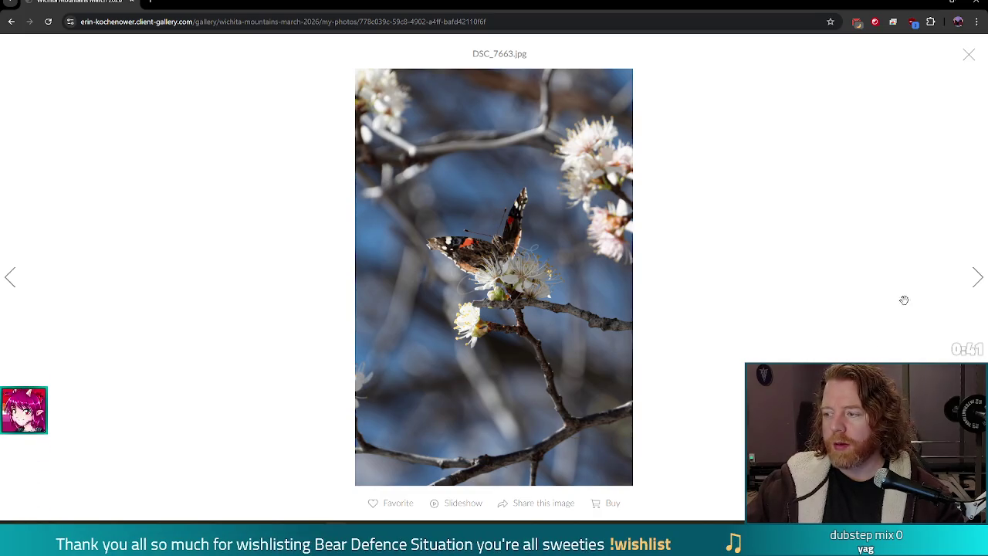
# Advance through DSC_7697, DSC_7825, DSC_7848, DSC_7853 and DSC_7854 to forest shot DSC_7906.jpg
pyautogui.click(976, 279)
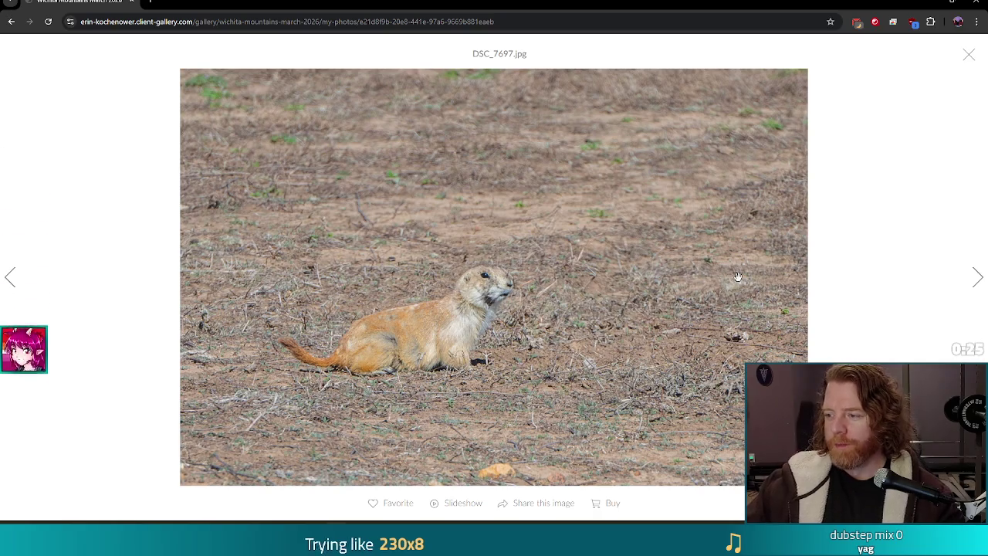
pyautogui.click(979, 284)
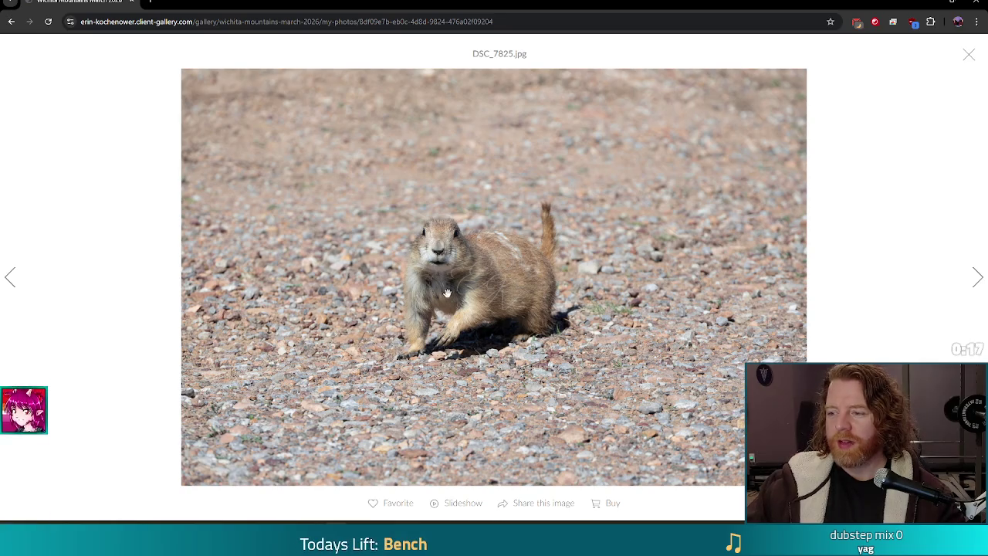
pyautogui.click(976, 279)
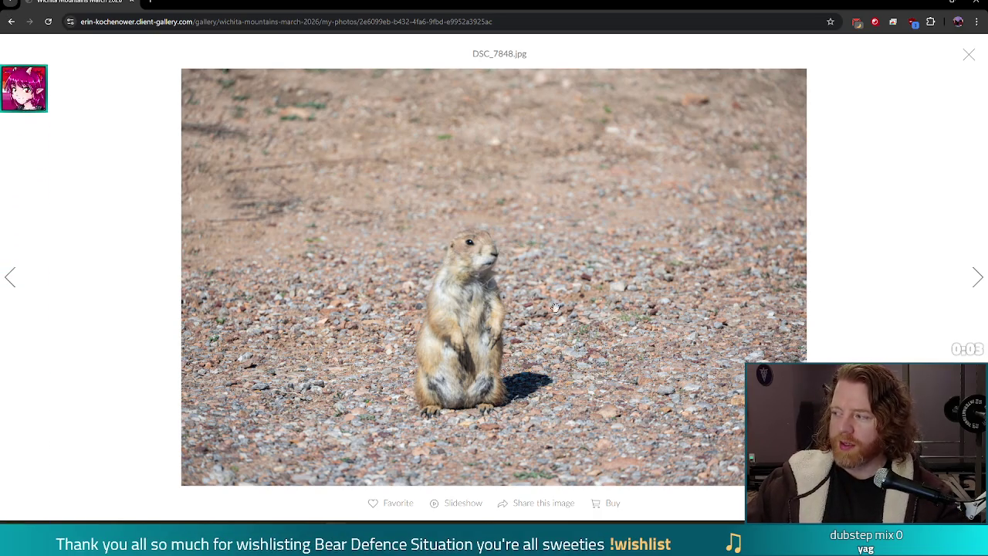
pyautogui.click(976, 278)
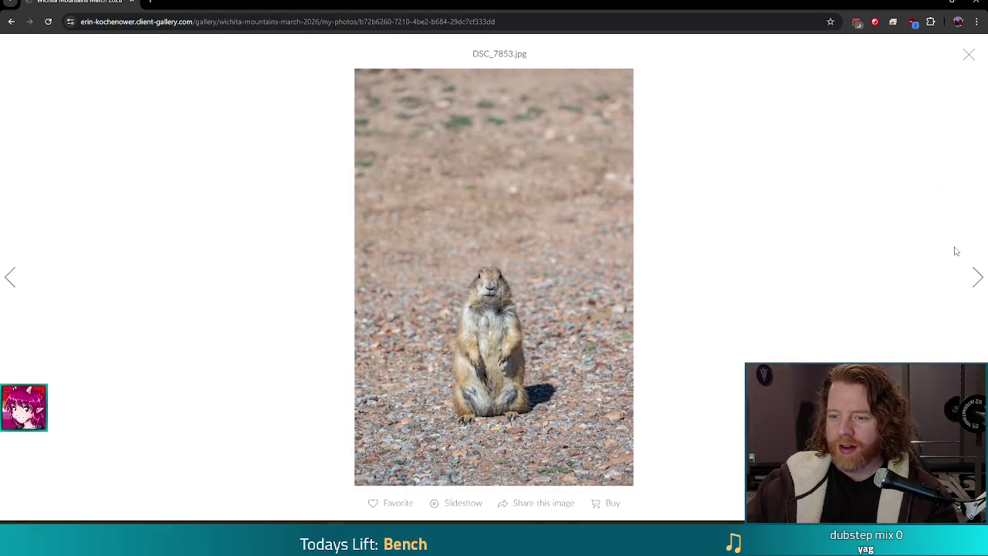
pyautogui.click(977, 277)
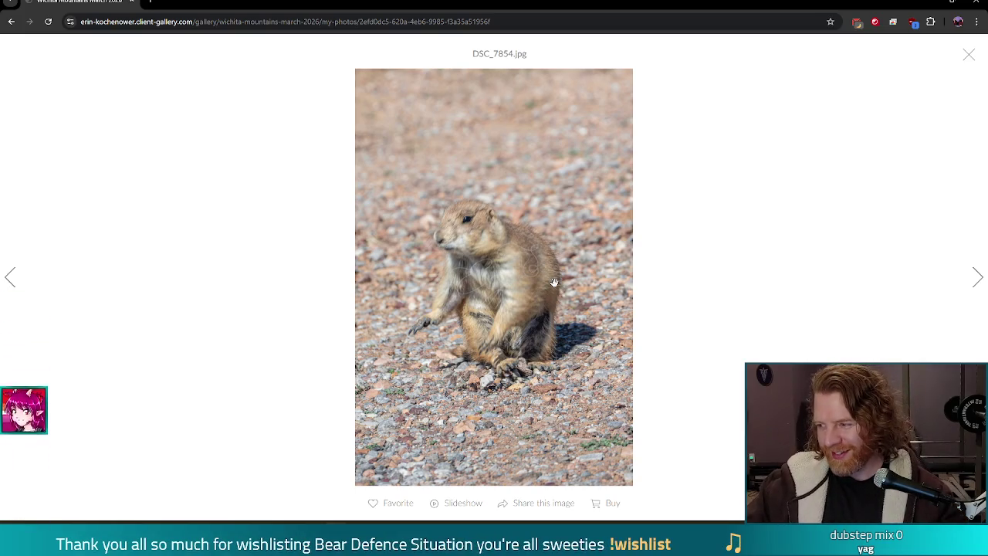
pyautogui.click(977, 281)
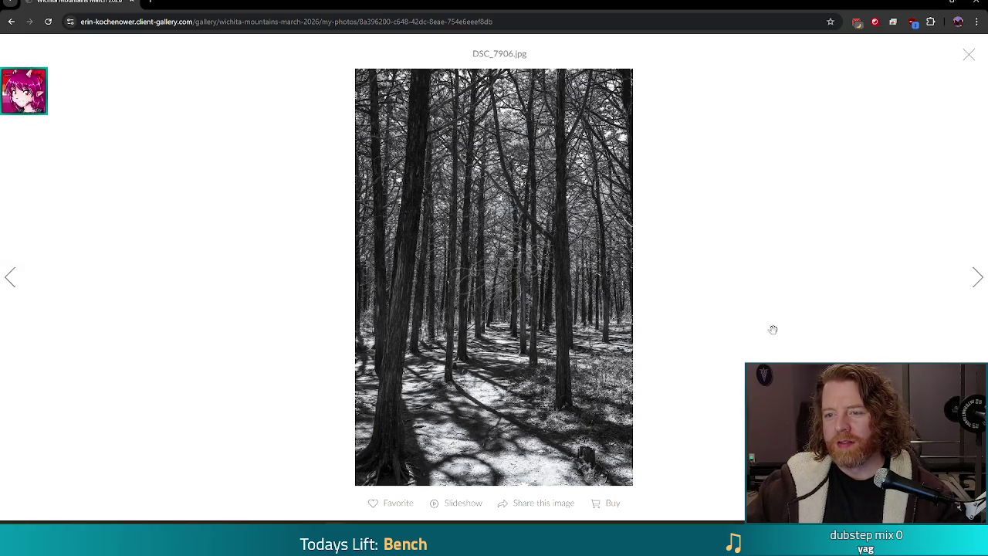
# Page from tree bark DSC_7908 and stump DSC_7912 through DSC_7917 to DSC_7920.jpg
pyautogui.click(977, 277)
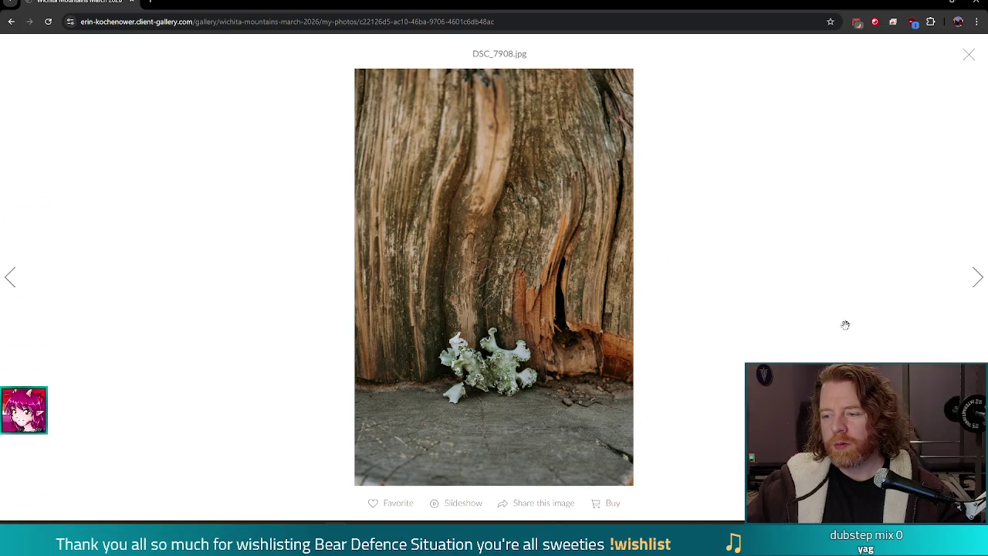
pyautogui.click(977, 278)
pyautogui.click(977, 279)
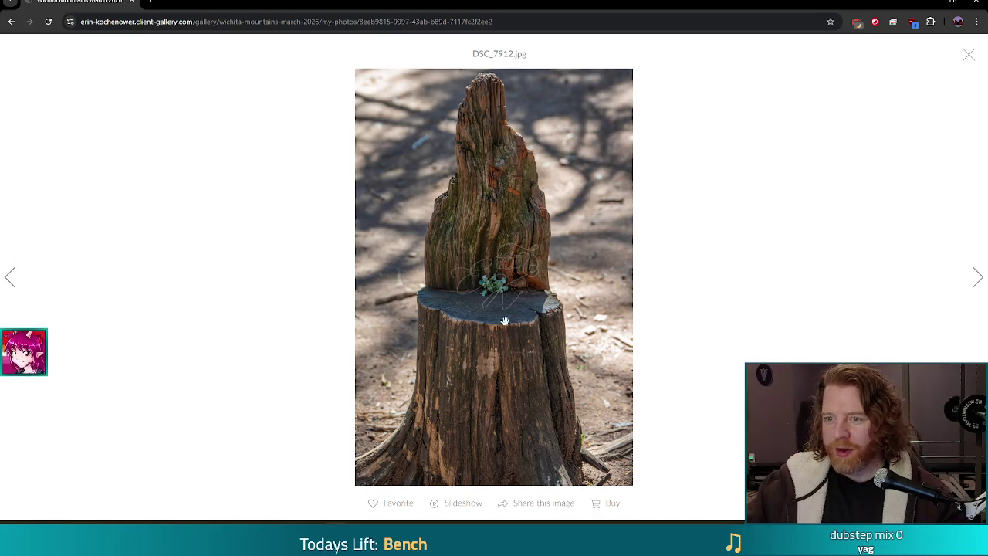
pyautogui.click(977, 282)
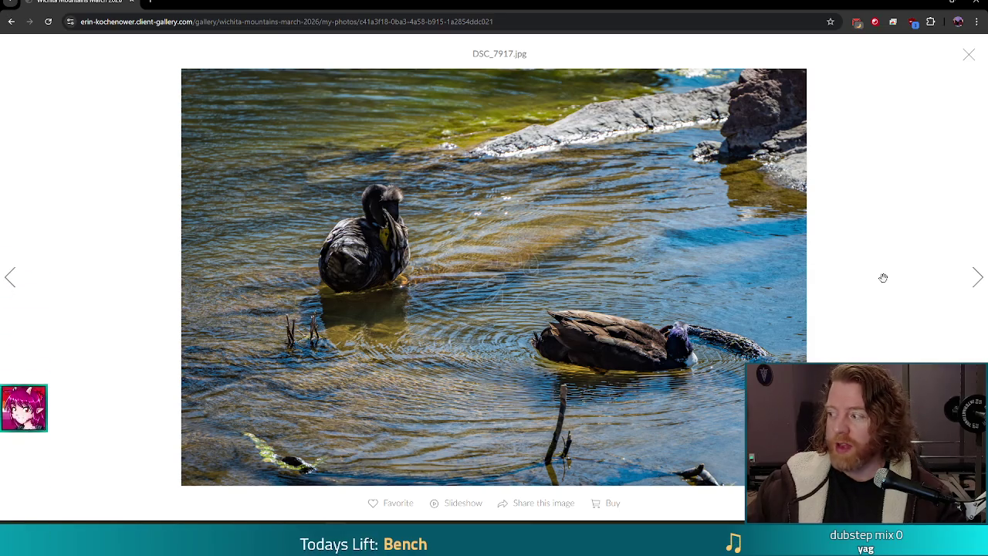
pyautogui.click(974, 280)
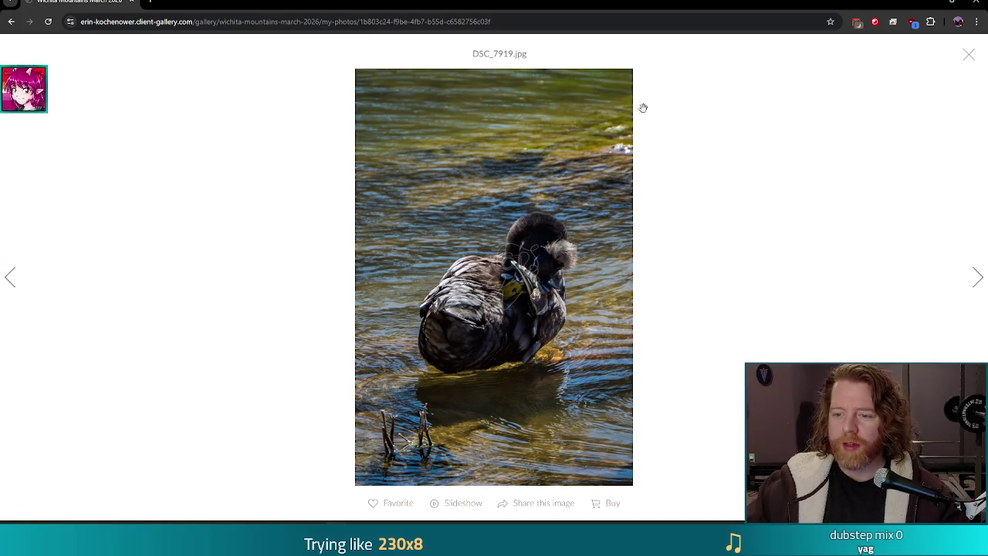
pyautogui.click(978, 285)
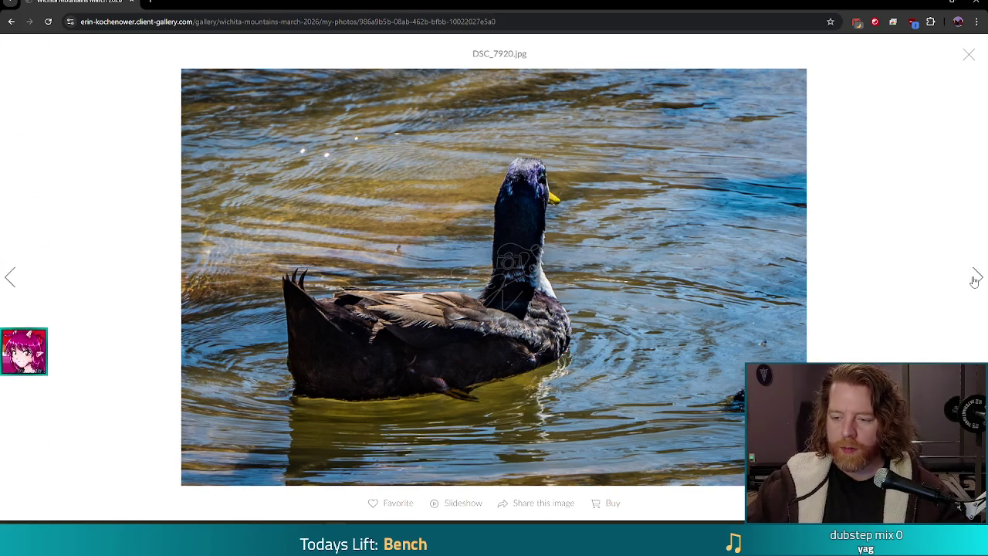
# Continue past the duck, turtle and geese photos to DSC_7992.jpg and select its jpg extension
pyautogui.click(977, 279)
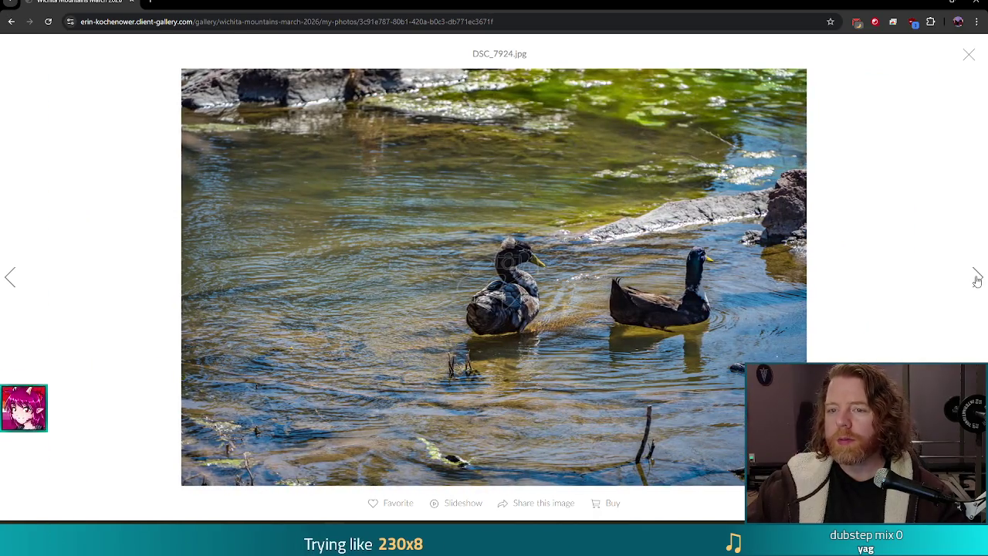
pyautogui.click(977, 278)
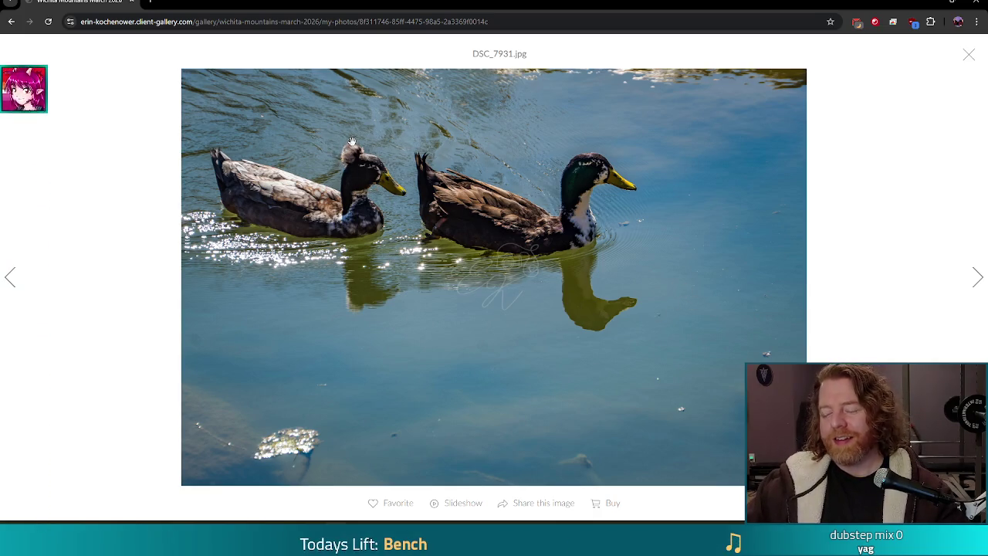
pyautogui.click(973, 278)
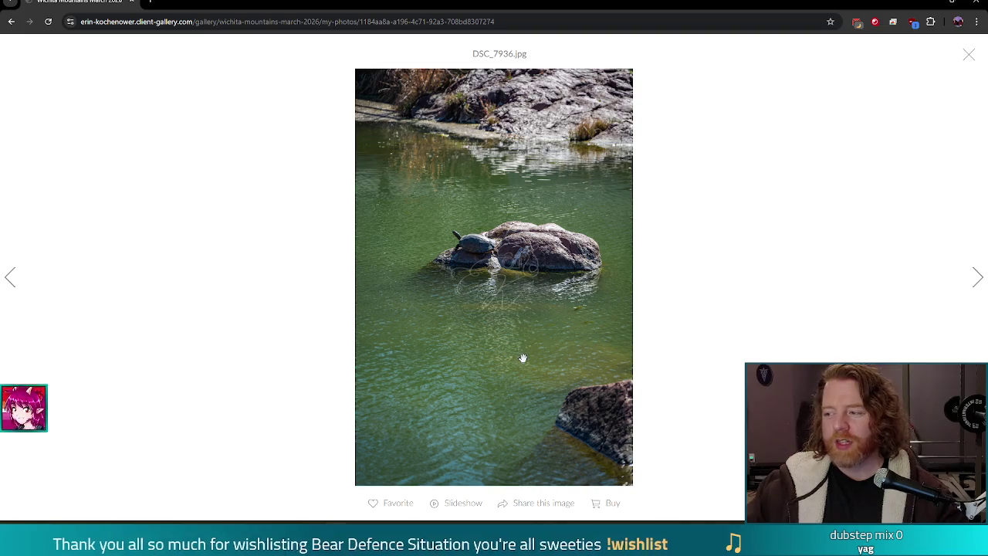
pyautogui.click(978, 282)
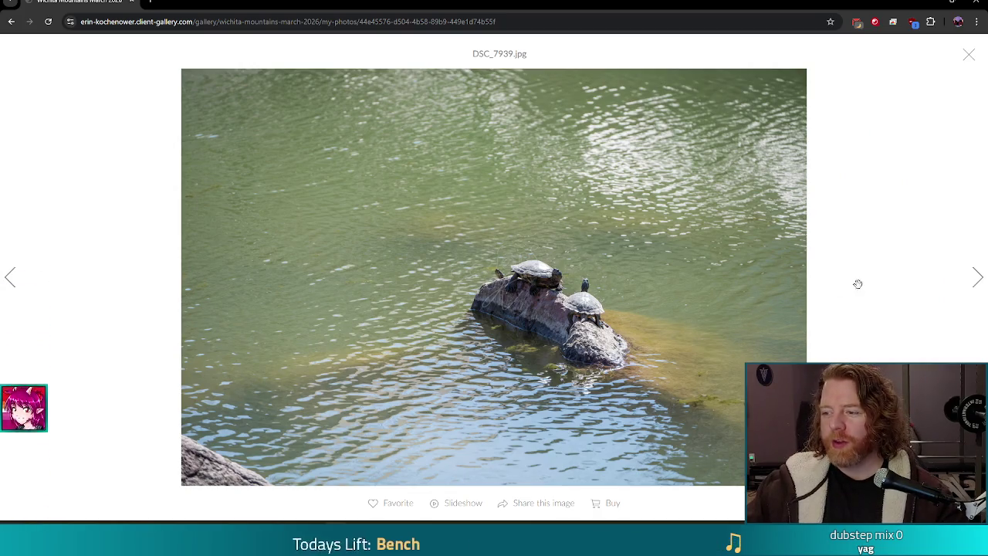
pyautogui.click(972, 287)
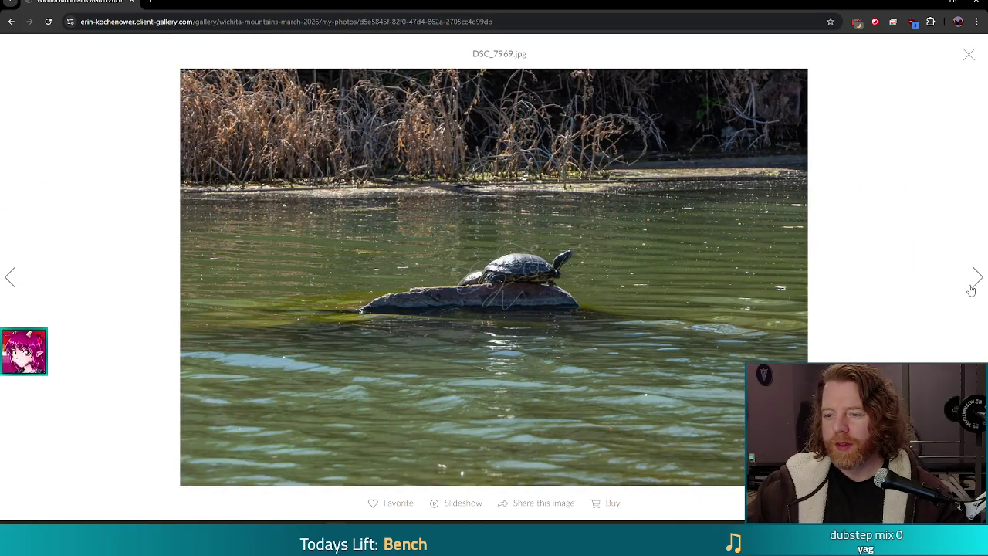
pyautogui.click(971, 288)
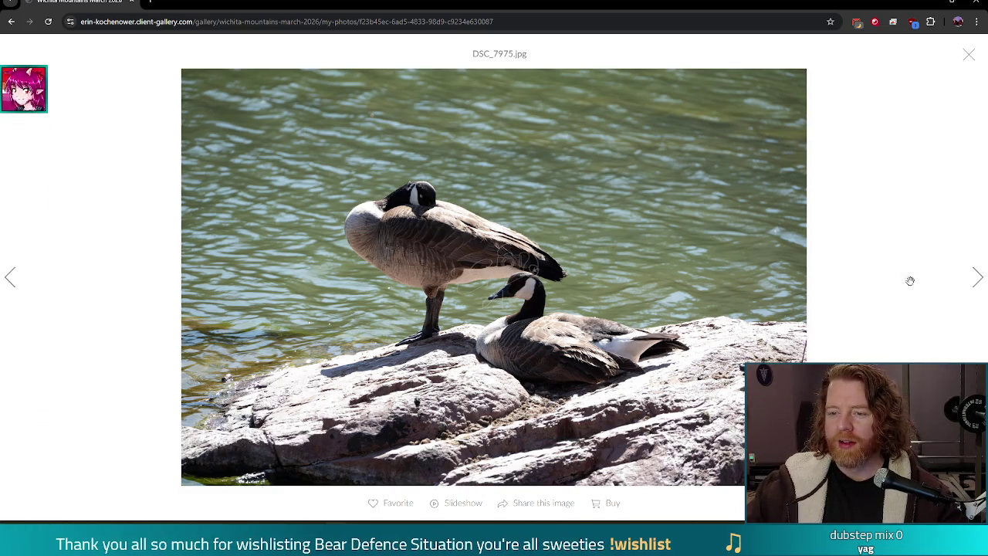
pyautogui.click(979, 275)
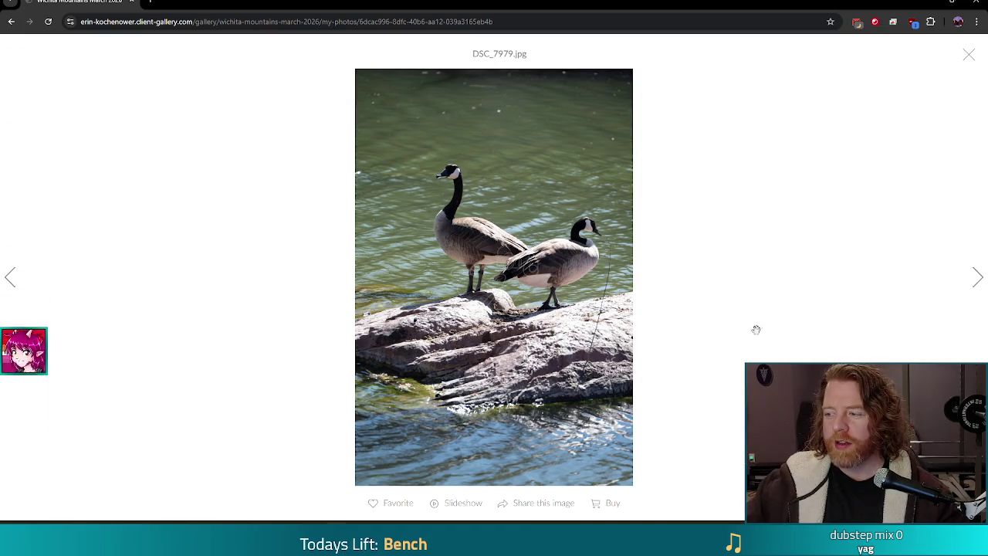
pyautogui.click(978, 277)
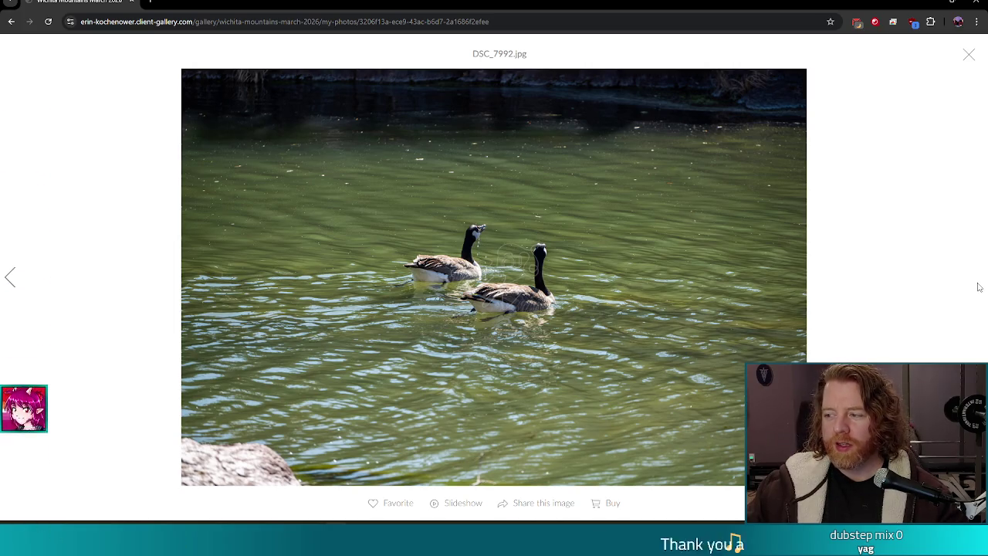
pyautogui.doubleClick(983, 284)
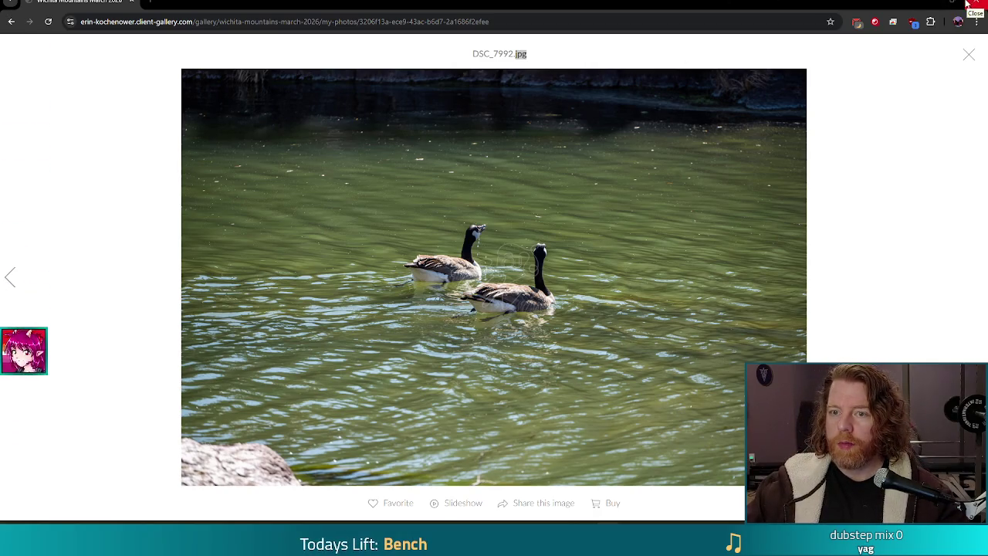
pyautogui.hotkey('ctrl', 'l')
# Leave the browser and bring the Godot editor showing game.gd to the front
pyautogui.press('Escape')
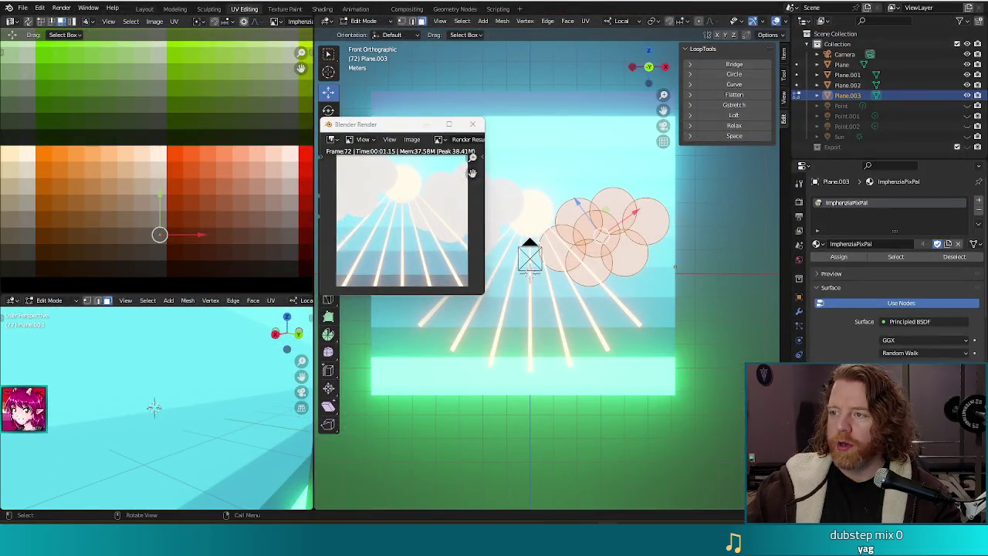
pyautogui.hotkey('alt', 'Tab')
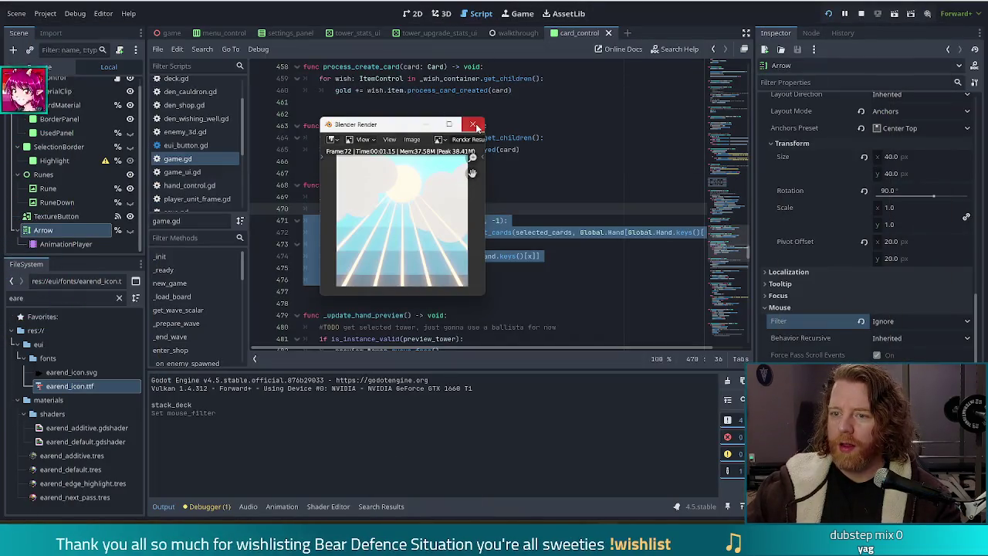
# Close the Blender Render preview and deselect lines 471–476 in the script
pyautogui.click(474, 125)
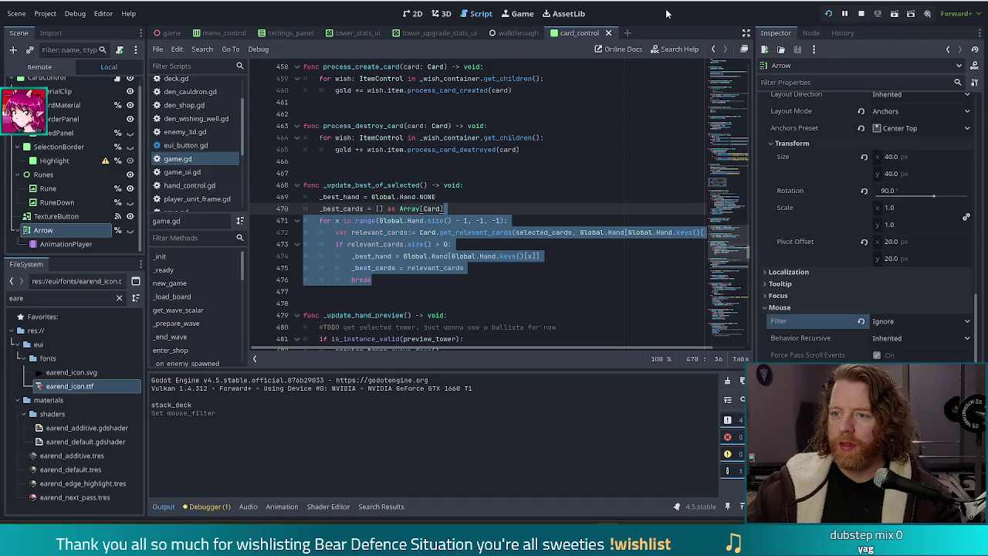
pyautogui.click(560, 260)
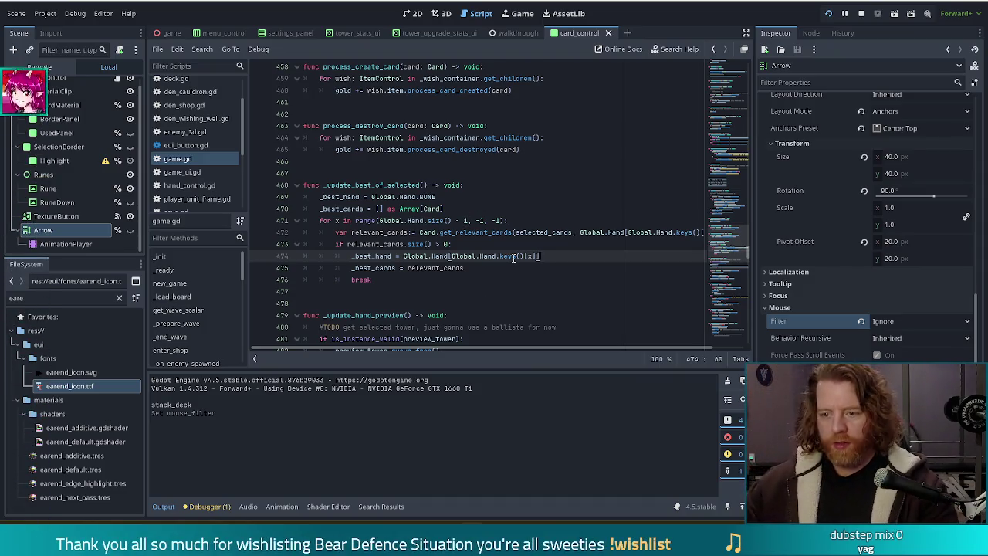
# Select, then deselect, the _best_hand and _best_cards assignments on lines 474–475
pyautogui.moveTo(480, 255); pyautogui.dragTo(472, 268)
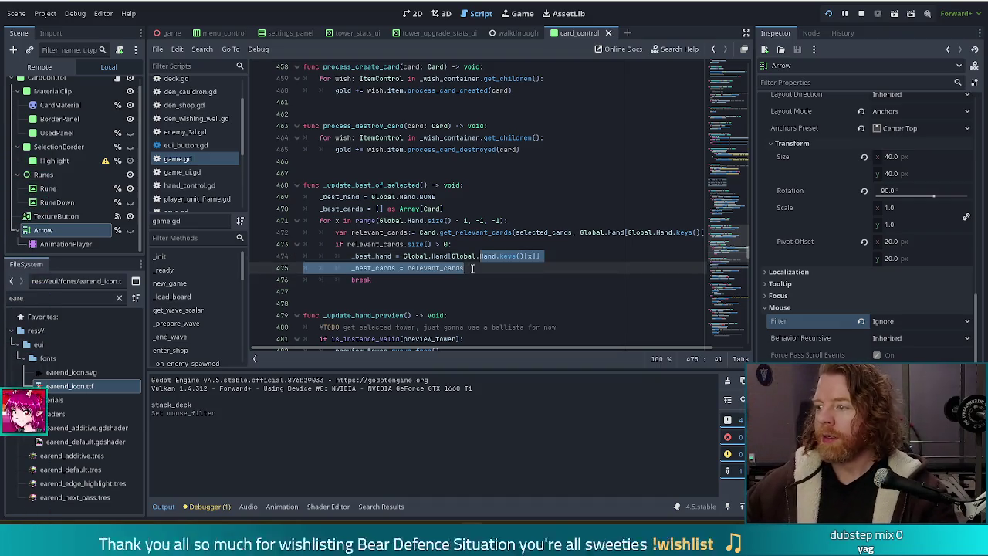
pyautogui.click(494, 256)
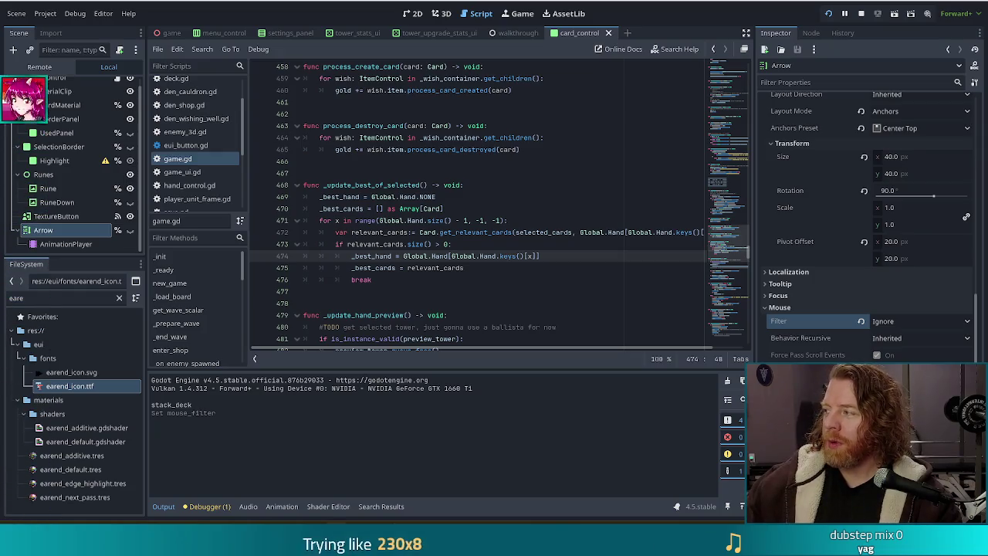
# Drag the Chrome window with hawk photo IMG_9372.jpg into view and maximize it
pyautogui.moveTo(739, 0); pyautogui.dragTo(739, 201)
pyautogui.doubleClick(739, 201)
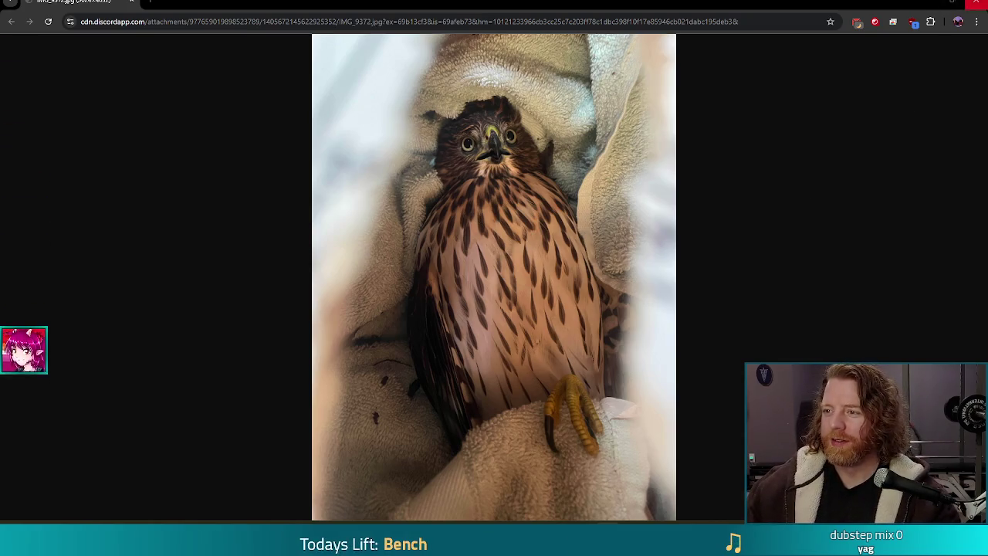
# Put away the hawk photo in Chrome and place the caret on game.gd's for-loop line 471
pyautogui.click(980, 4)
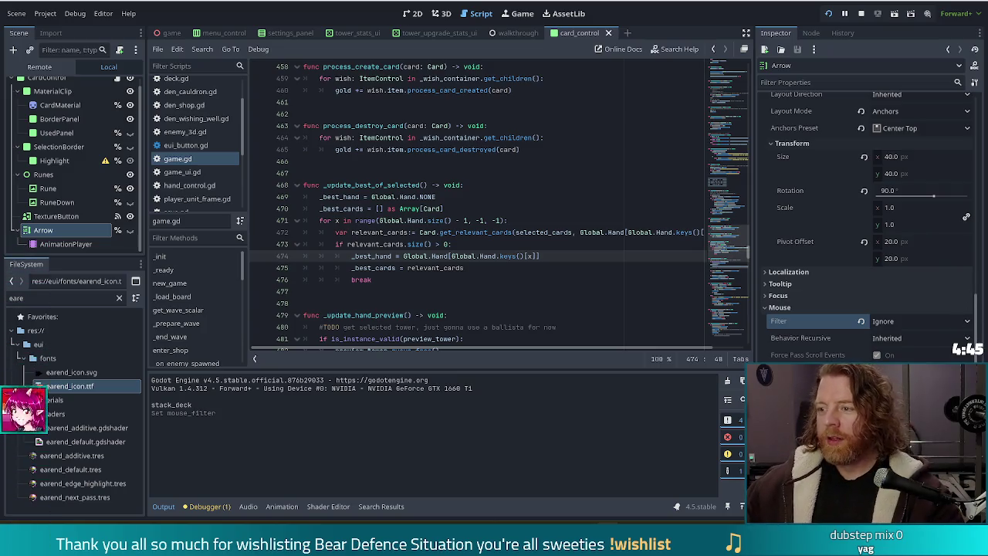
pyautogui.click(501, 220)
# Move to the end of line 471, then look through board.gd, deck.gd and den_cauldron.gd
pyautogui.click(511, 219)
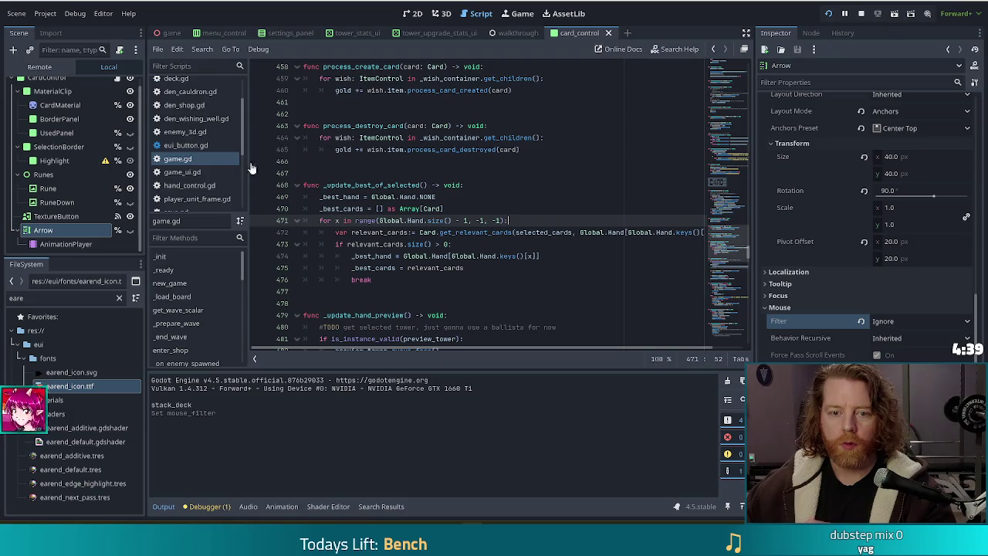
pyautogui.scroll(1, 183, 118)
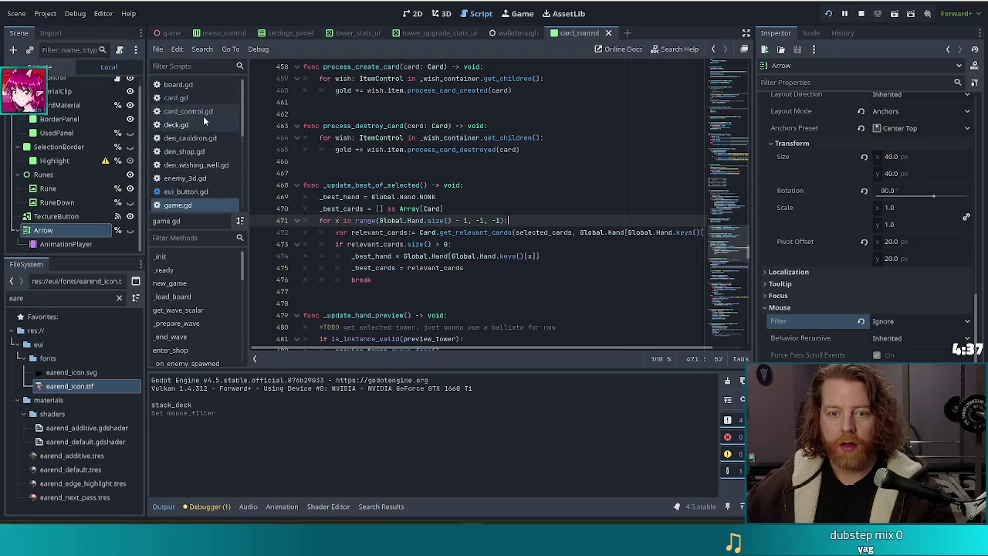
pyautogui.scroll(2, 205, 124)
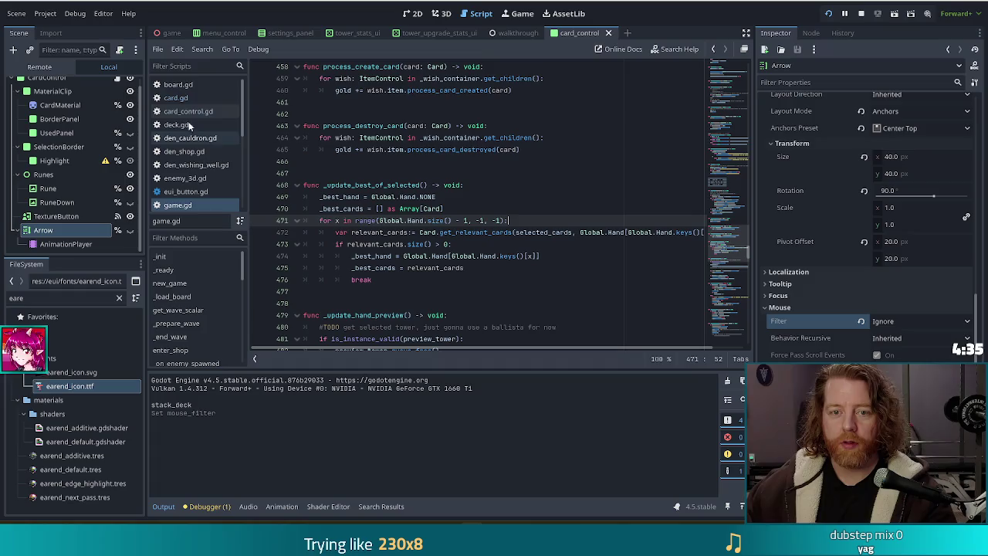
pyautogui.click(194, 84)
pyautogui.hotkey('alt', 'Left')
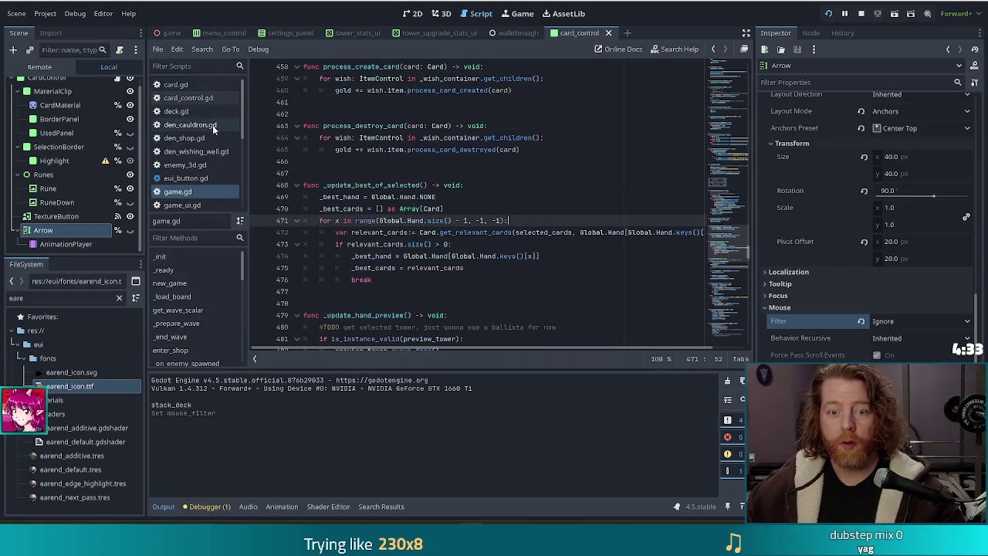
pyautogui.click(176, 112)
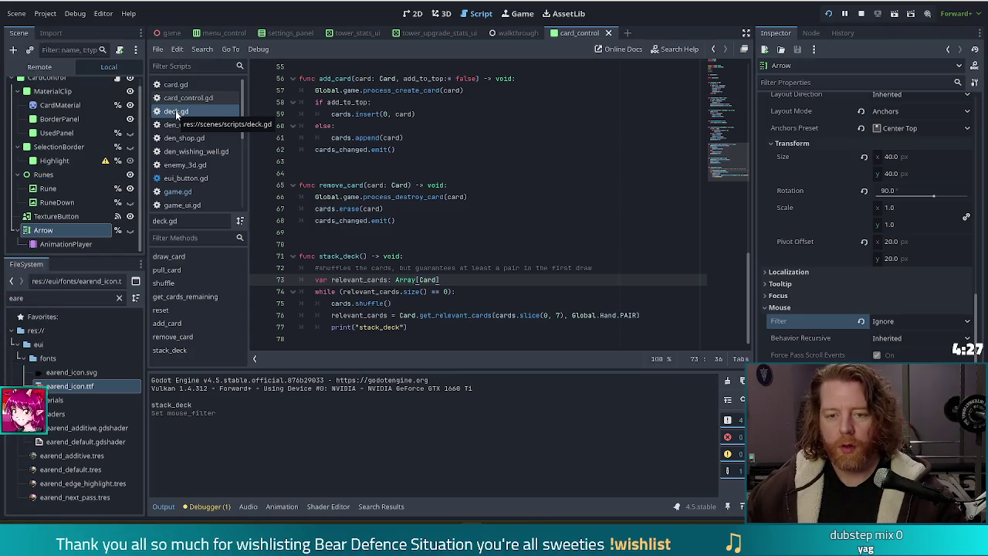
pyautogui.click(194, 126)
# Close den_cauldron.gd, den_shop.gd, den_wishing_well.gd, player_unit_frame.gd and save.gd
pyautogui.middleClick(193, 125)
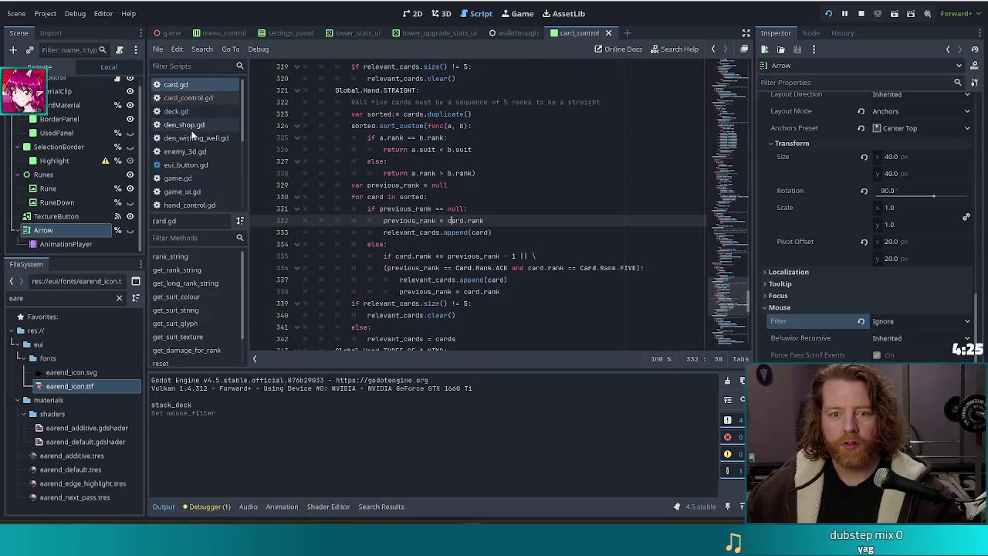
pyautogui.middleClick(189, 126)
pyautogui.middleClick(187, 126)
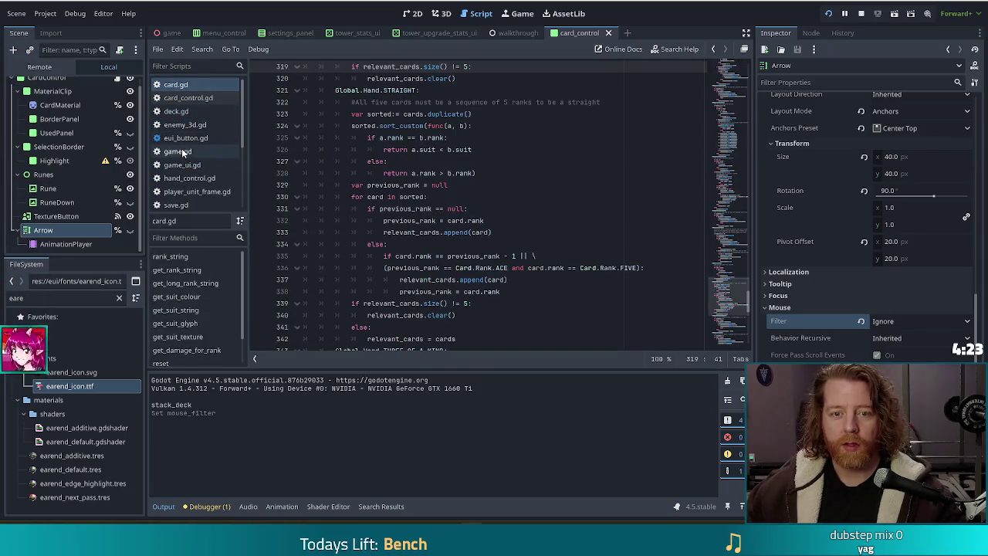
pyautogui.middleClick(189, 193)
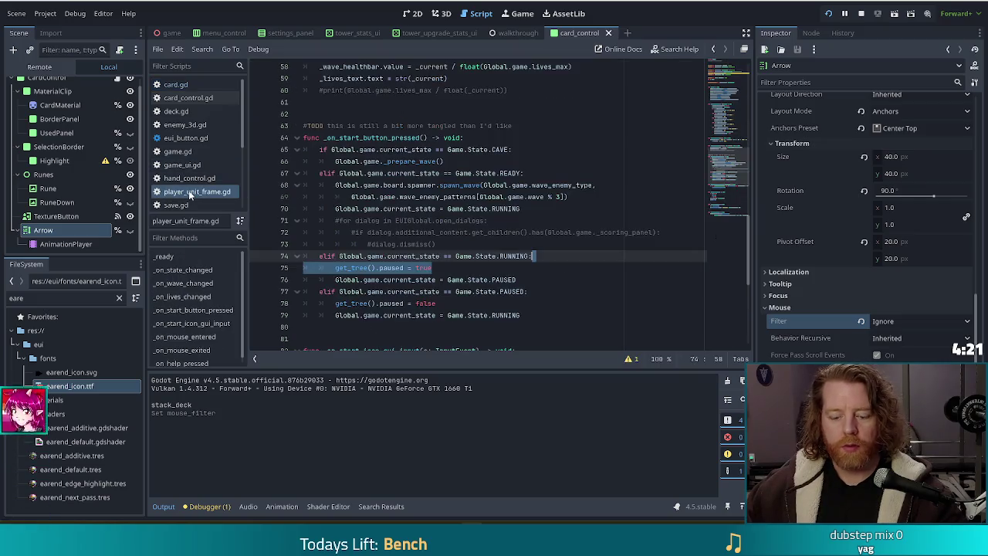
pyautogui.middleClick(182, 193)
# Close spell.gd, training_wheels.gd, tutorial.gd and upgrade_tower_ui.gd
pyautogui.click(181, 192)
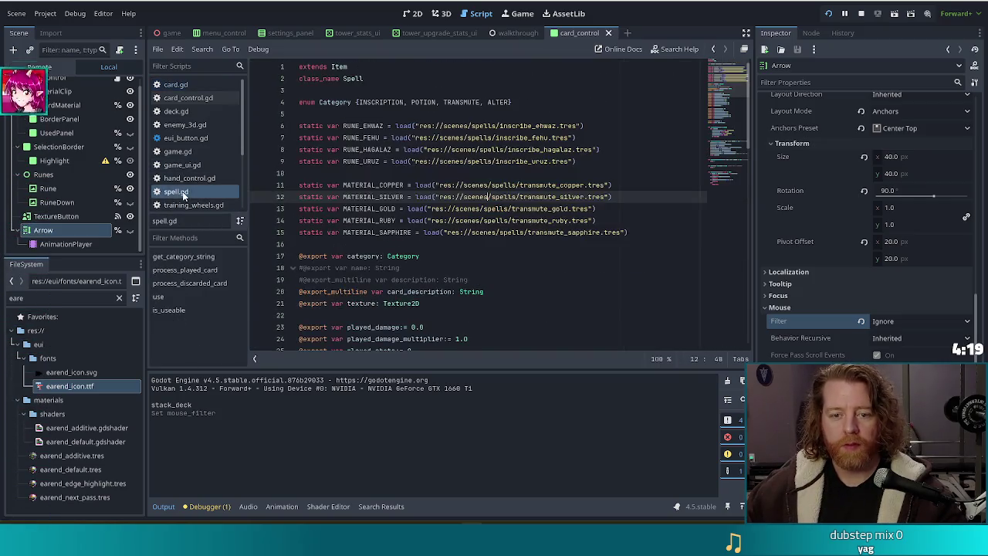
pyautogui.middleClick(186, 192)
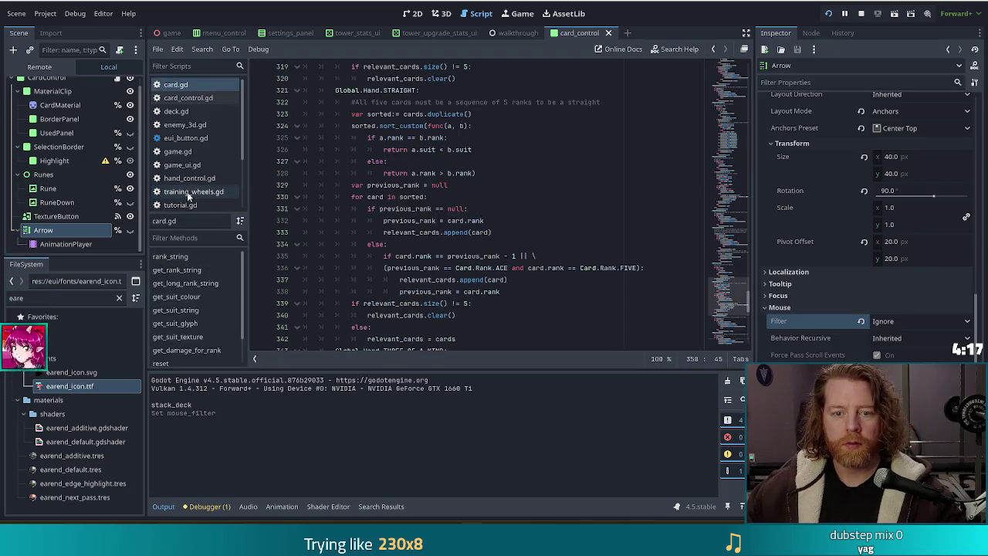
pyautogui.click(187, 191)
pyautogui.middleClick(187, 191)
pyautogui.click(185, 192)
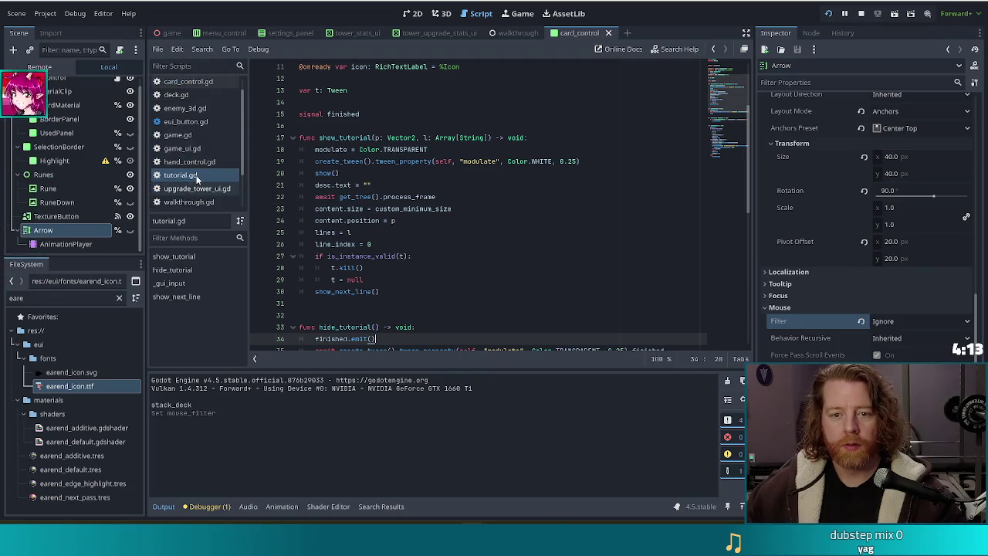
pyautogui.middleClick(196, 176)
pyautogui.click(196, 175)
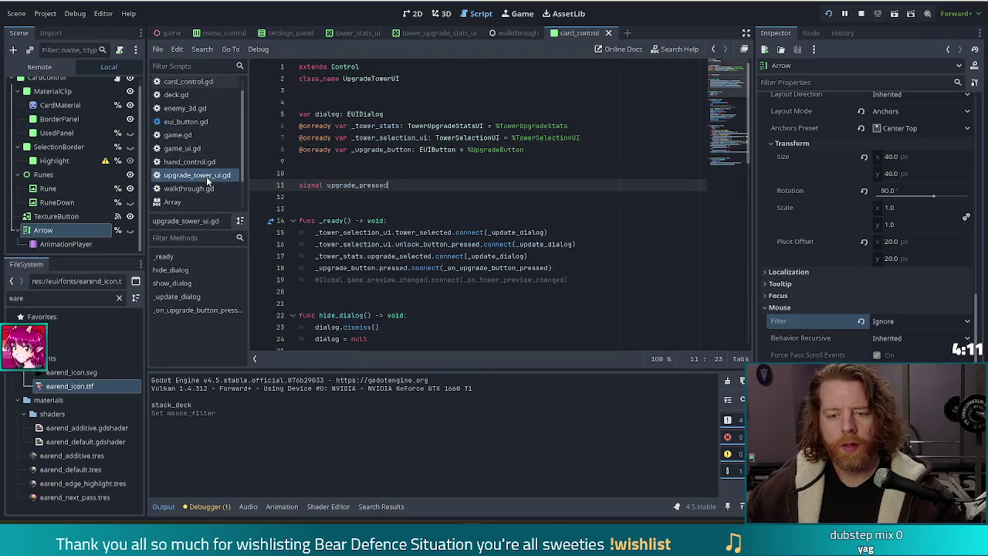
pyautogui.middleClick(196, 175)
# Close the Array, Control, Vector3 and InputEvent reference pages
pyautogui.click(185, 189)
pyautogui.middleClick(185, 188)
pyautogui.click(184, 189)
pyautogui.middleClick(183, 190)
pyautogui.click(183, 203)
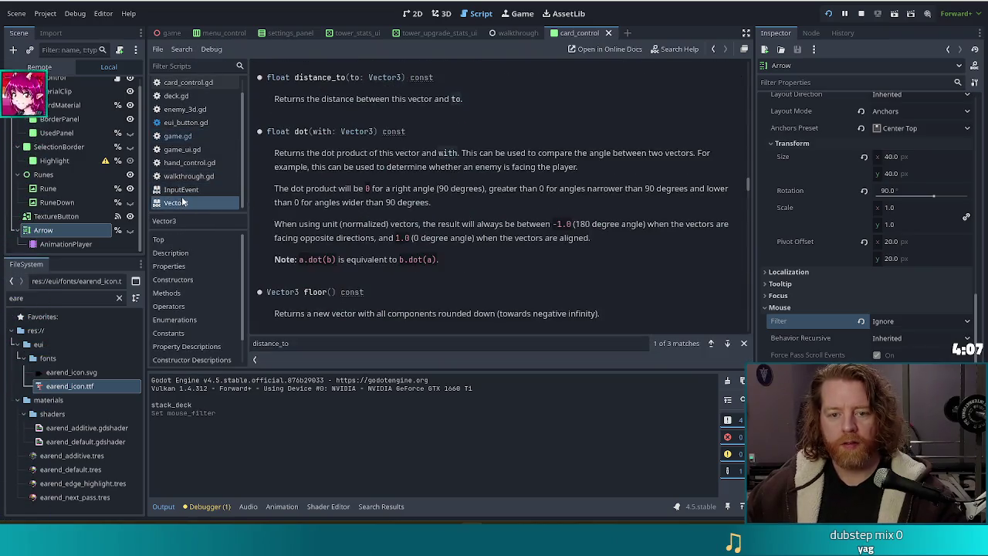
pyautogui.middleClick(183, 203)
pyautogui.click(203, 194)
pyautogui.middleClick(204, 194)
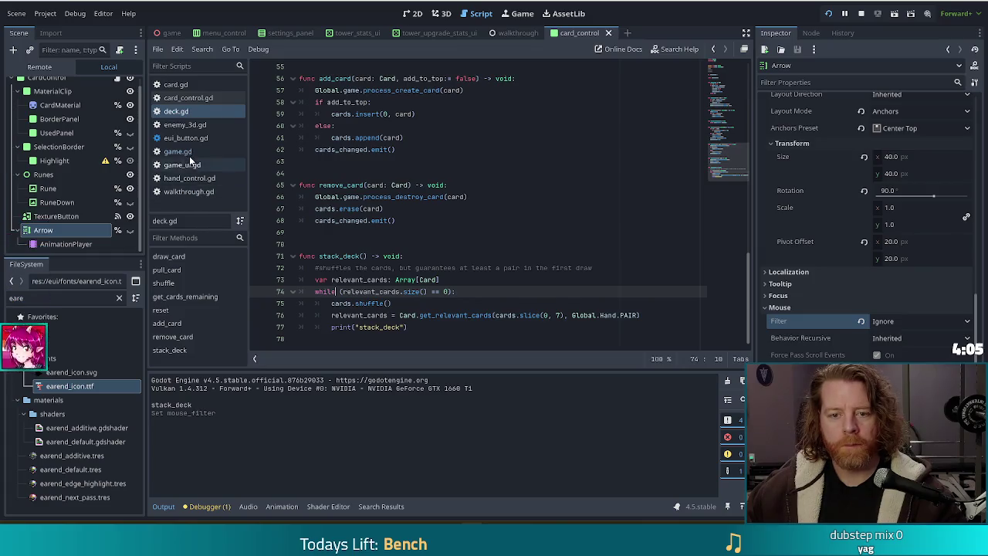
# Glance at walkthrough.gd, then return to game.gd and select its best-hand search loop
pyautogui.click(204, 193)
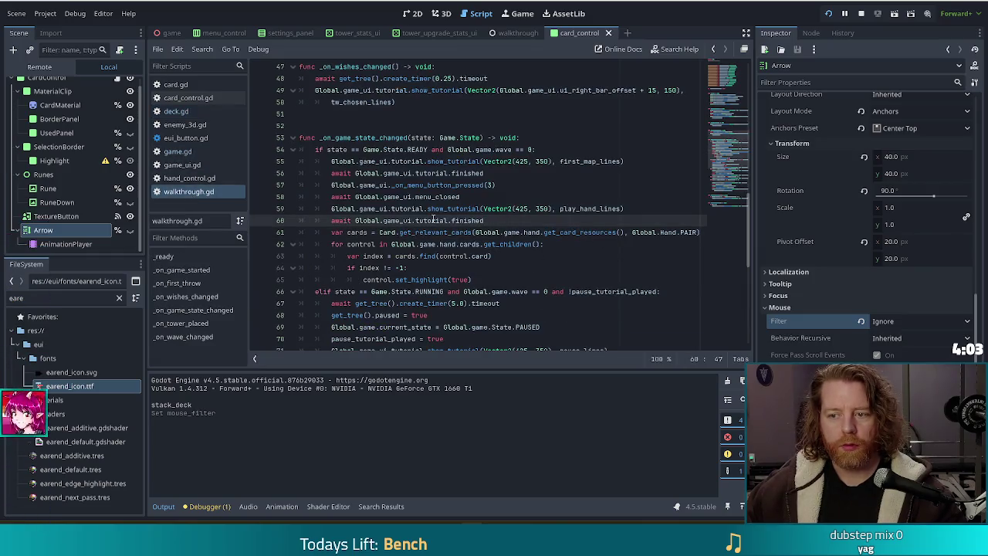
pyautogui.click(218, 151)
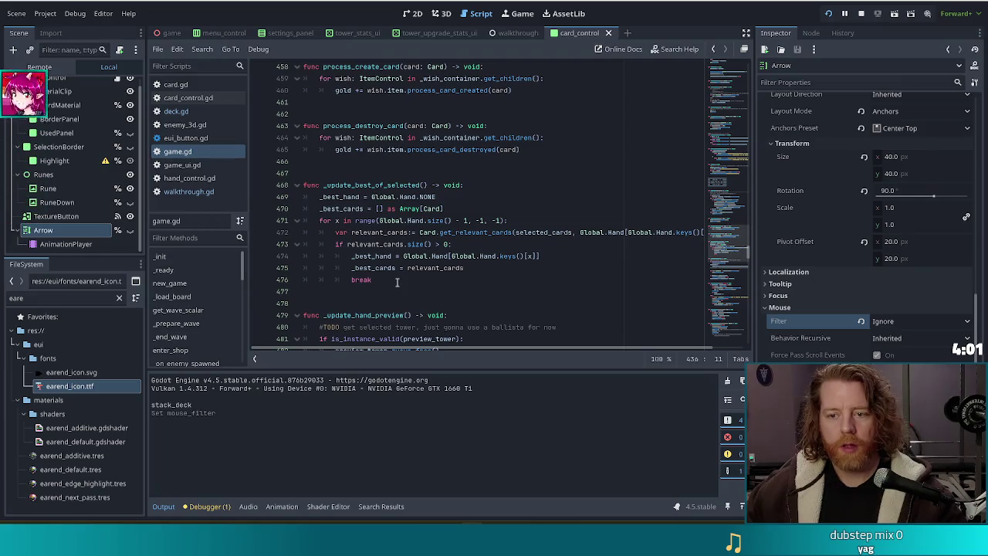
pyautogui.moveTo(391, 282)
pyautogui.mouseDown()
pyautogui.moveTo(464, 232)
pyautogui.moveTo(469, 208)
pyautogui.mouseUp()
pyautogui.hotkey('ctrl', 'c')
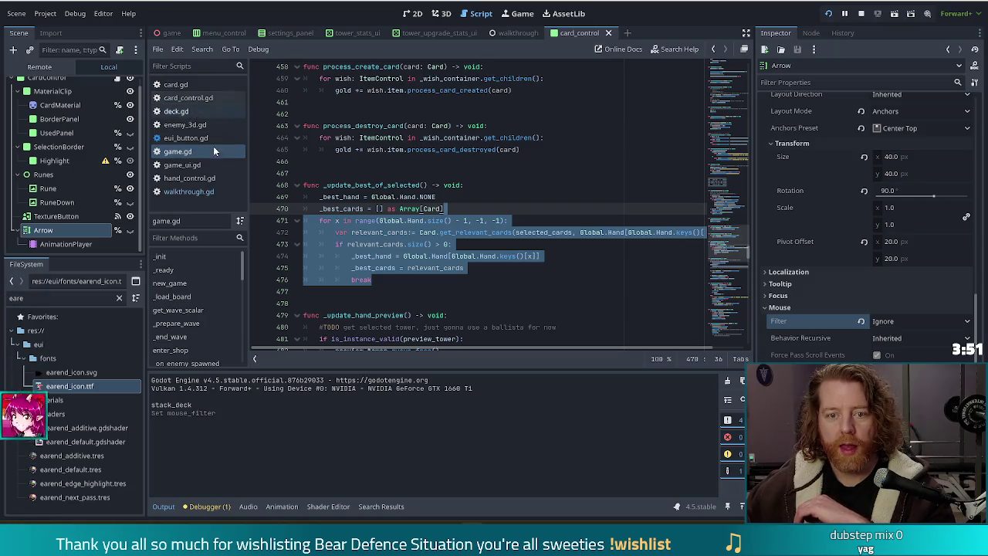
pyautogui.click(183, 182)
pyautogui.moveTo(729, 267)
pyautogui.mouseDown()
pyautogui.moveTo(729, 52)
pyautogui.moveTo(727, 317)
pyautogui.mouseUp()
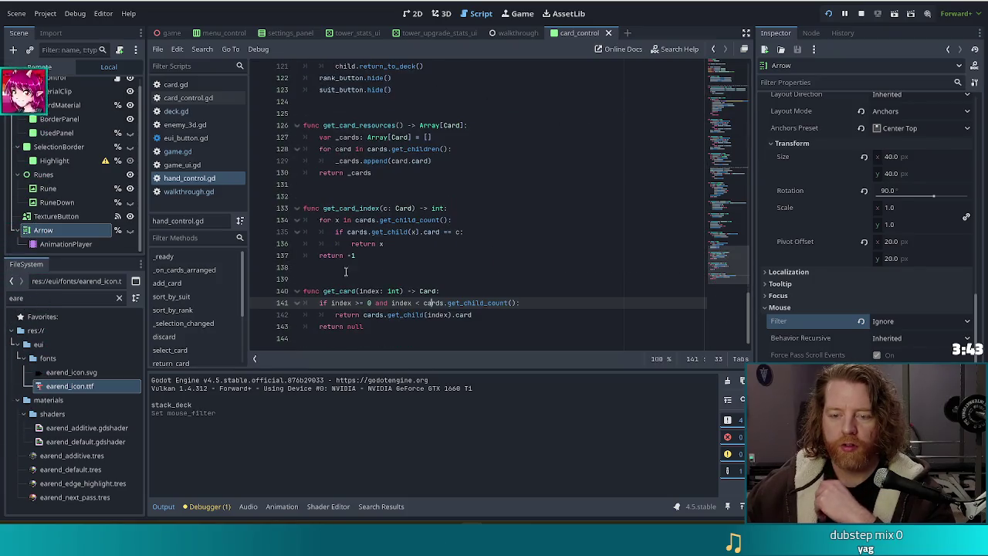
pyautogui.click(178, 112)
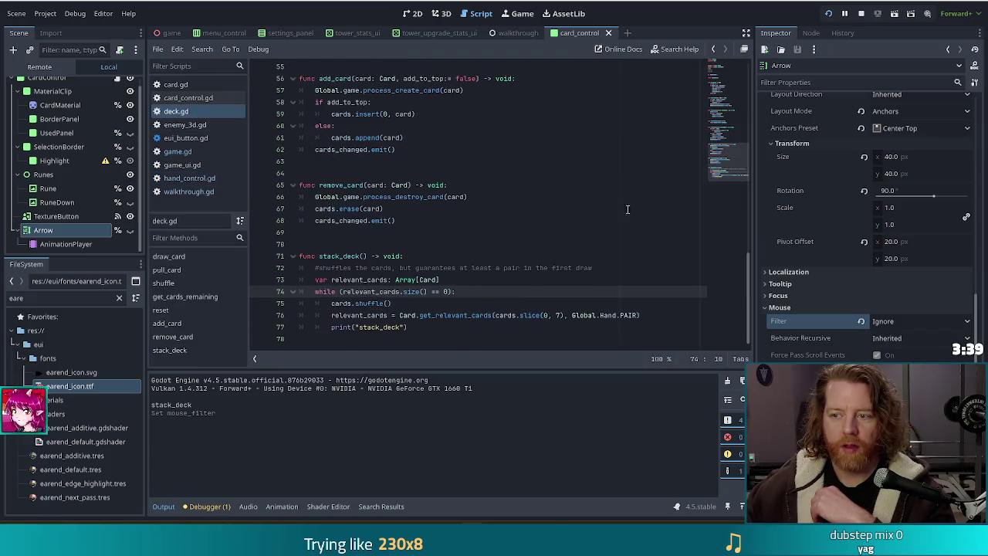
pyautogui.click(234, 152)
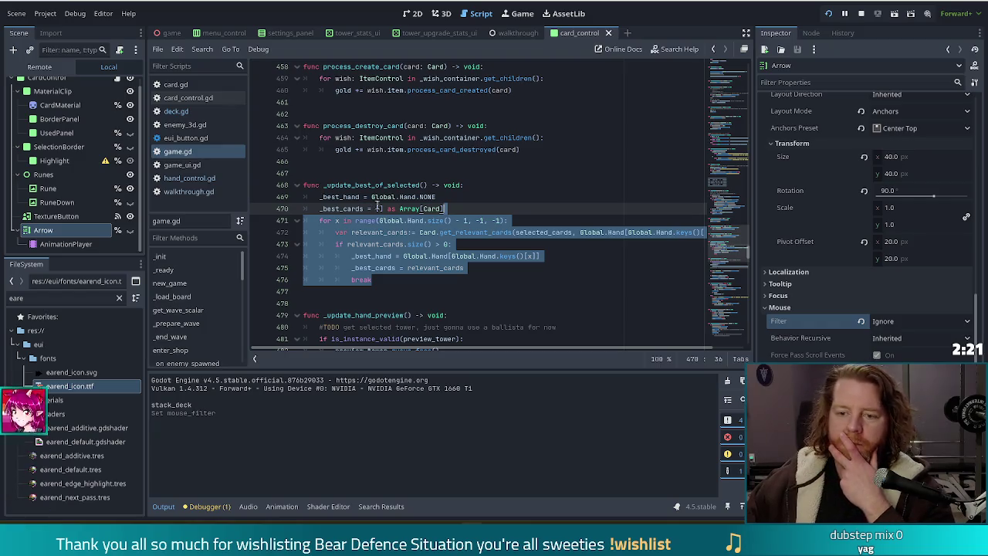
# Reselect game.gd's best-hand loop, then switch to walkthrough.gd's _on_game_state_changed
pyautogui.click(401, 279)
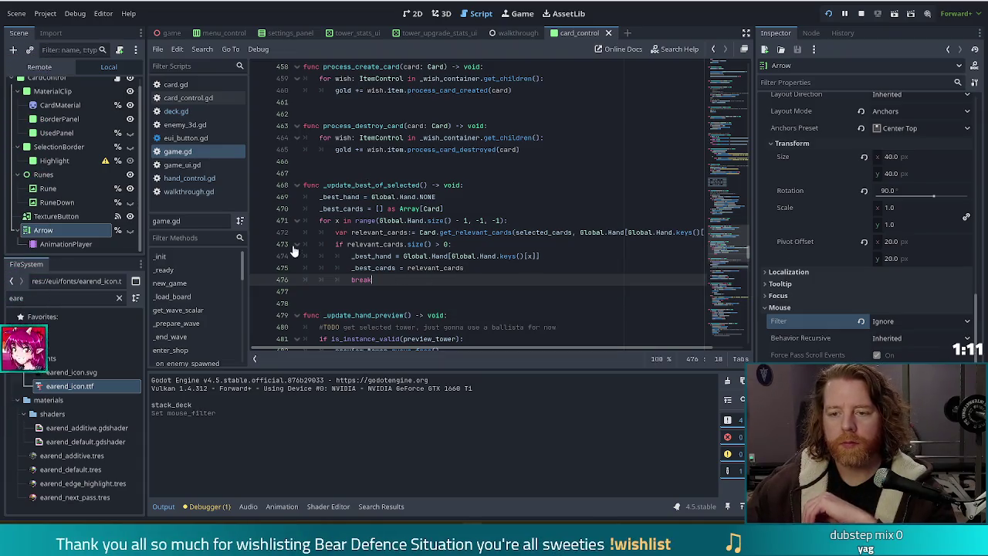
pyautogui.moveTo(374, 279); pyautogui.dragTo(370, 210)
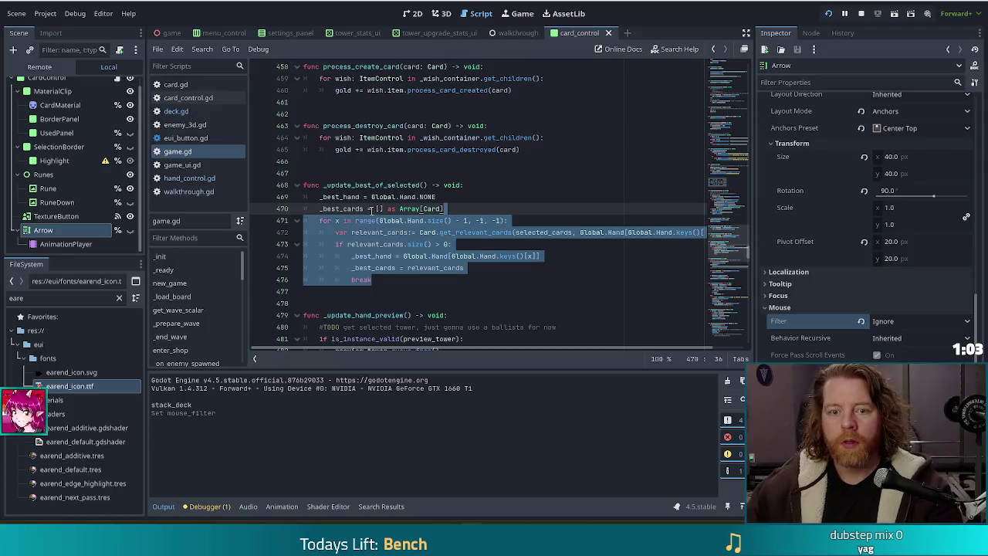
pyautogui.click(188, 191)
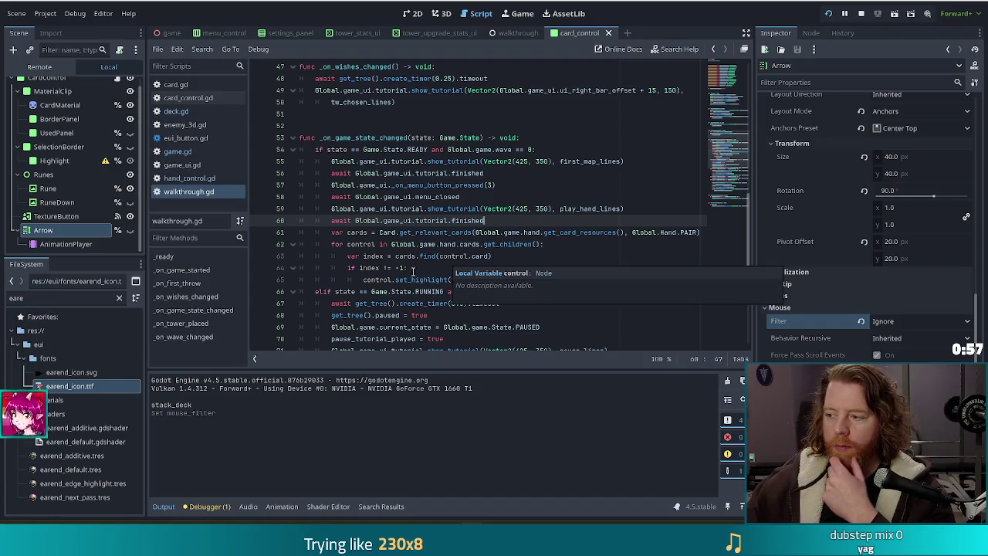
# Add '#TODO use highlight function in hand' below line 60 of walkthrough.gd, then open hand_control.gd
pyautogui.click(492, 257)
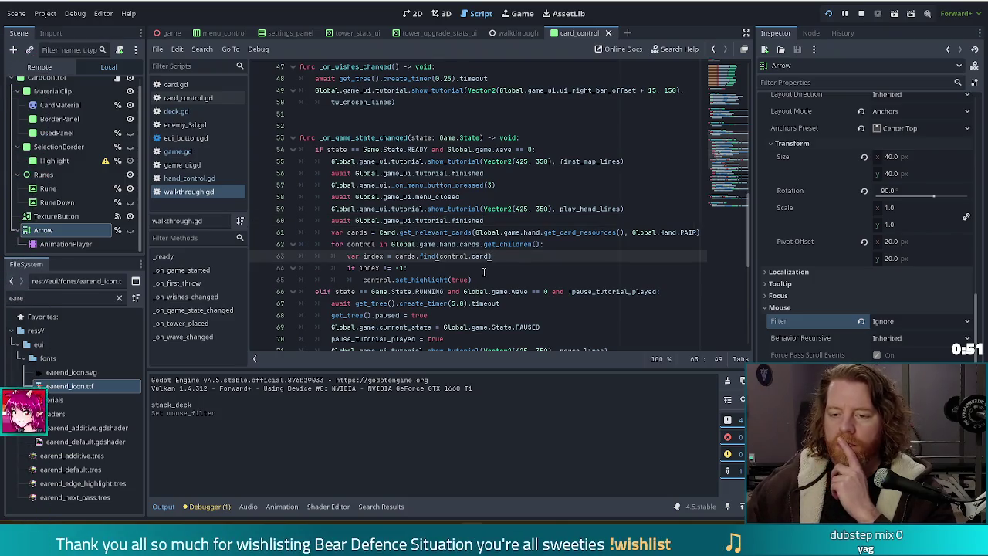
pyautogui.click(475, 245)
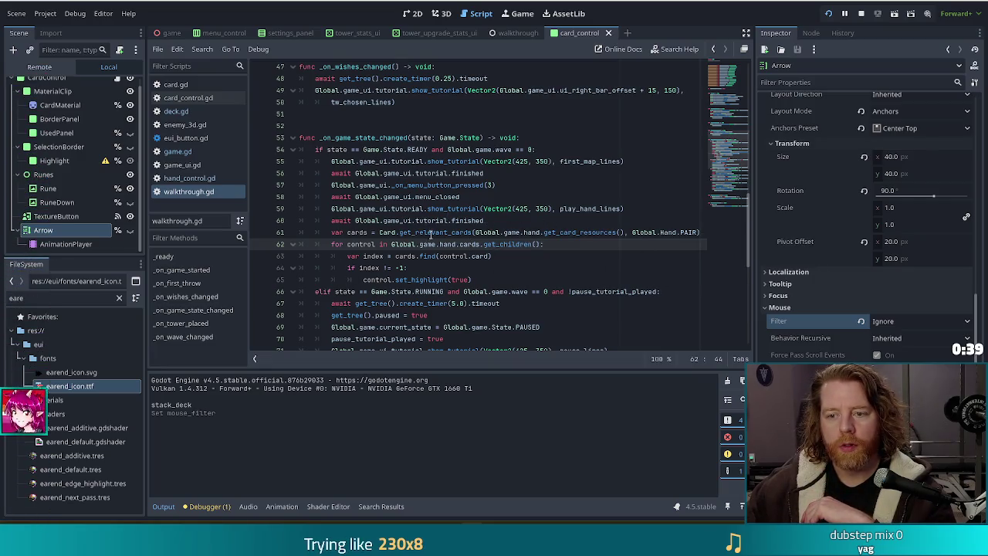
pyautogui.click(427, 231)
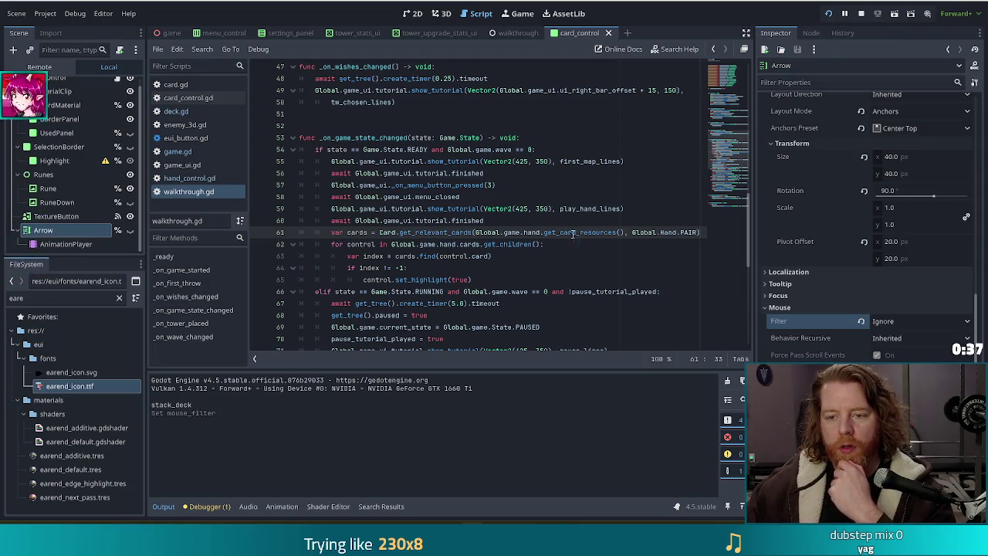
pyautogui.click(496, 221)
pyautogui.press('Return')
pyautogui.write('#TODO use highligh')
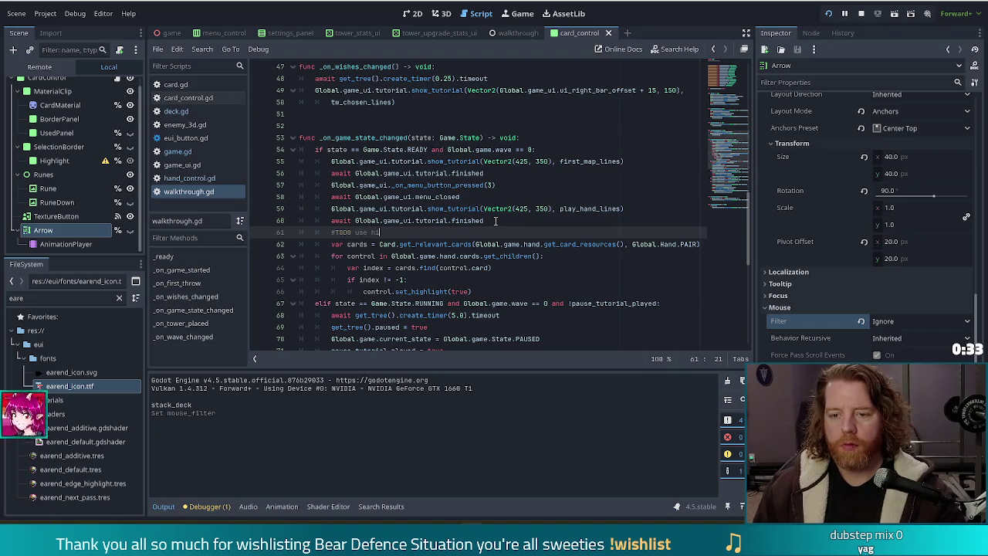
pyautogui.write('t function in ha')
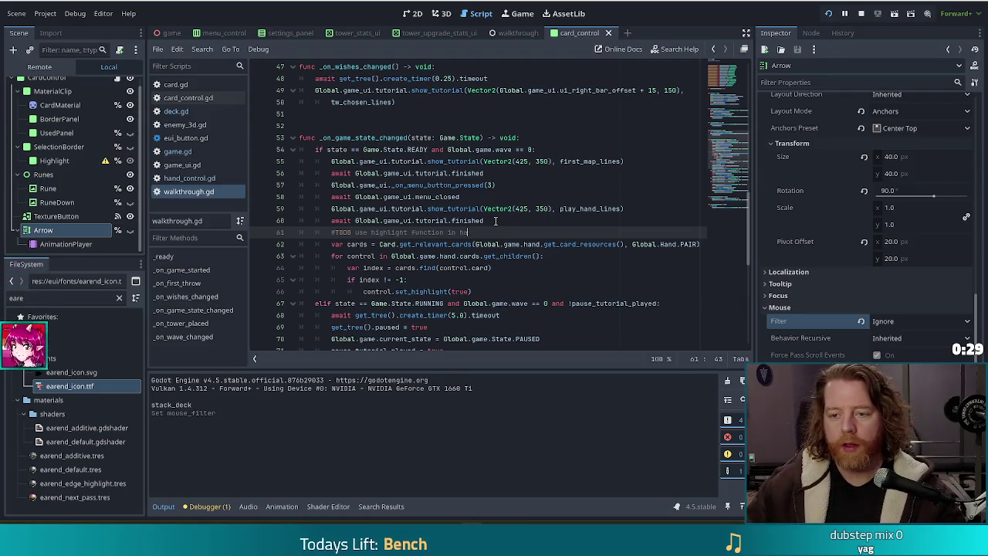
pyautogui.write('nd')
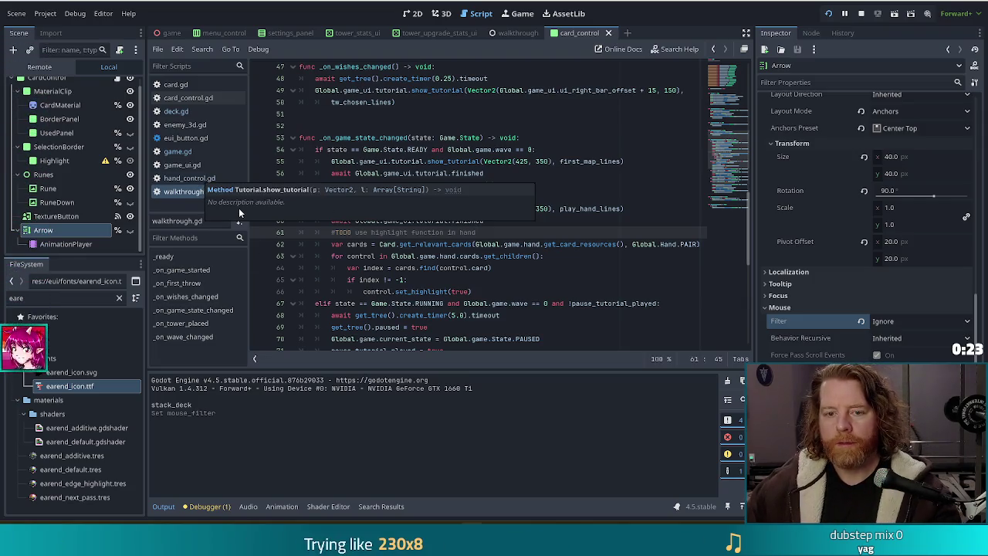
pyautogui.click(171, 178)
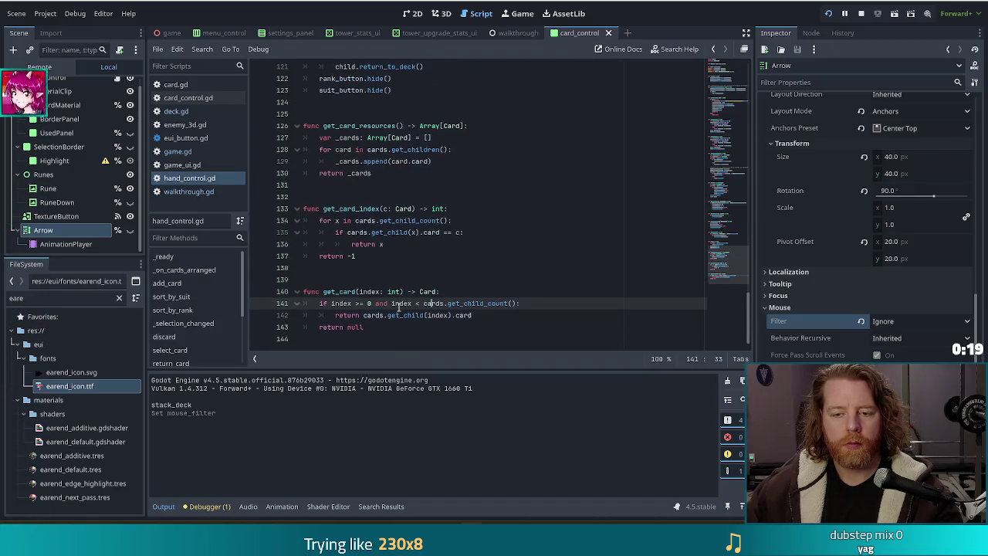
# After get_card in hand_control.gd, add func highlight_best_hand() -> void: containing the pasted best-hand loop
pyautogui.click(390, 329)
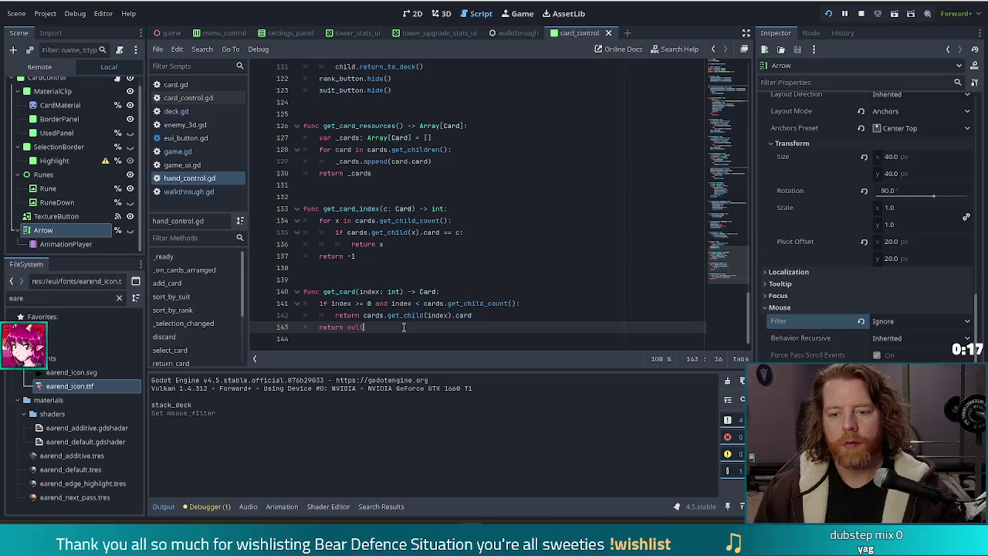
pyautogui.press('Return')
pyautogui.press('Return')
pyautogui.press('Return')
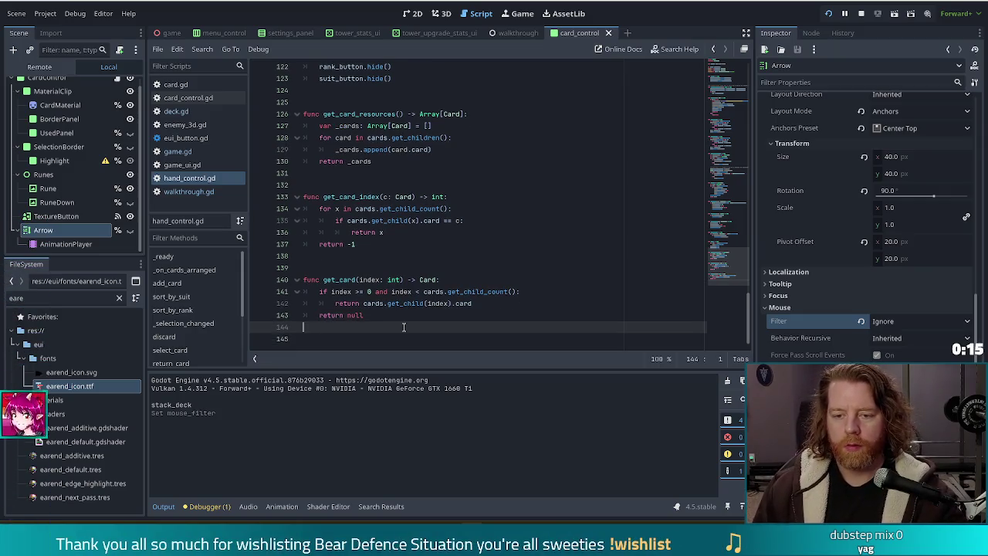
pyautogui.write('func highlight')
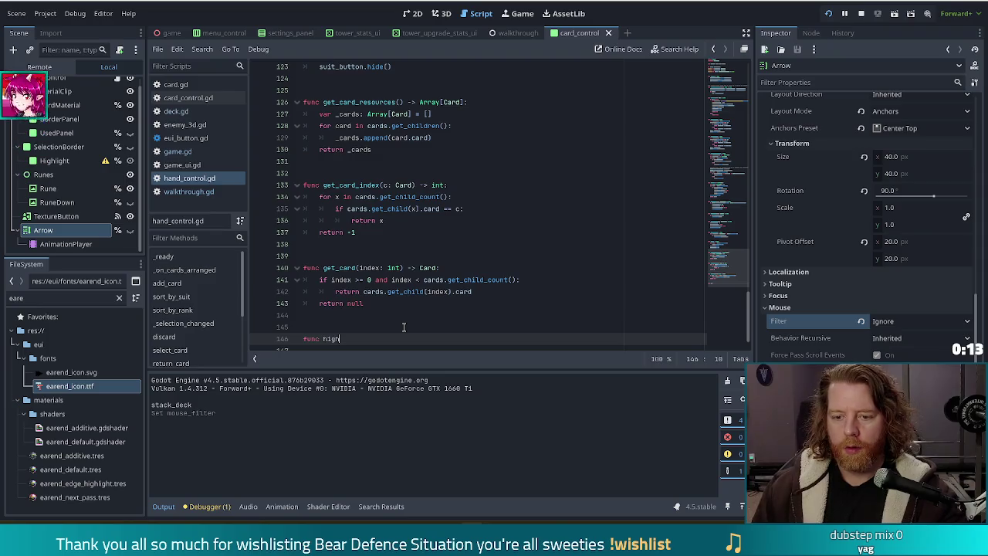
pyautogui.write('_')
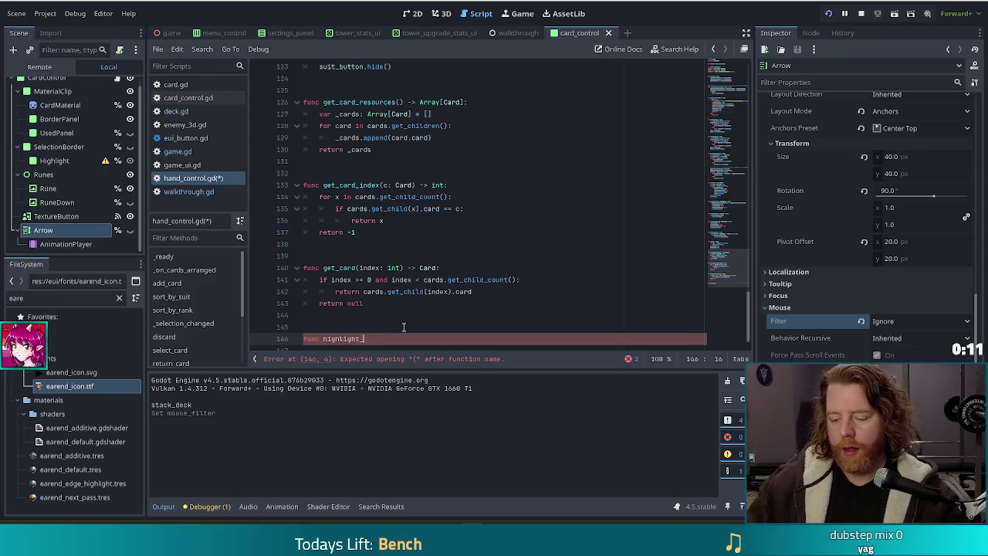
pyautogui.write('best_hand(')
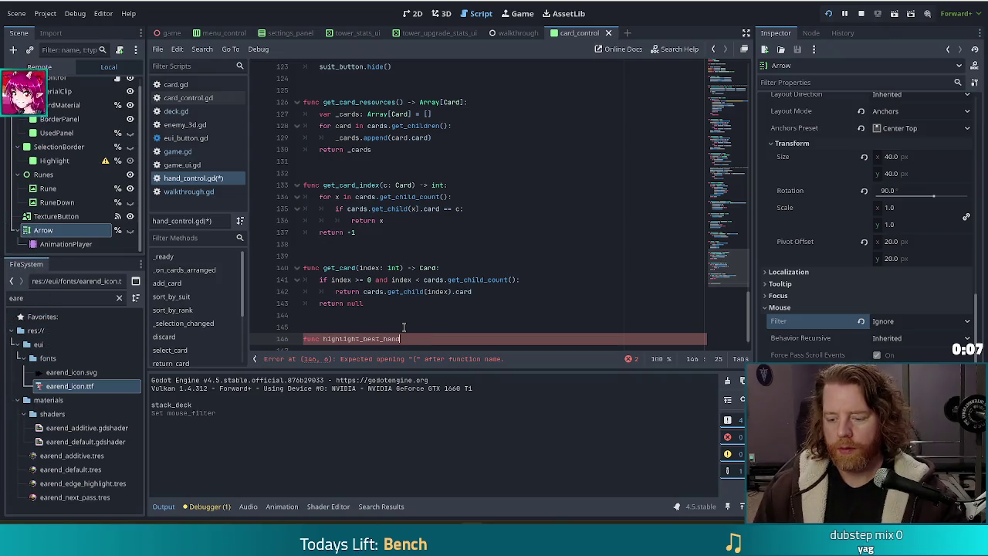
pyautogui.write(') -> void')
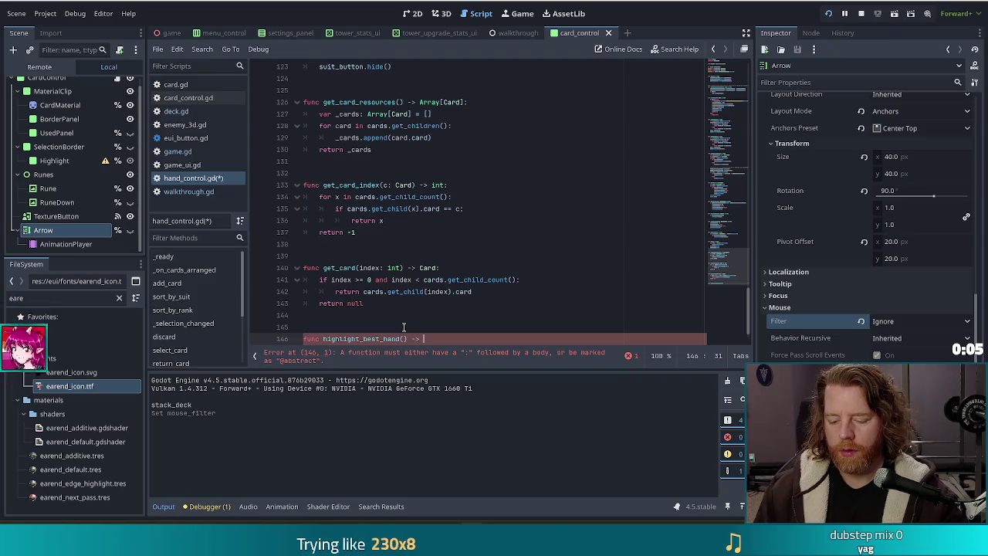
pyautogui.write(':')
pyautogui.press('Return')
pyautogui.press('Return')
pyautogui.hotkey('ctrl', 'v')
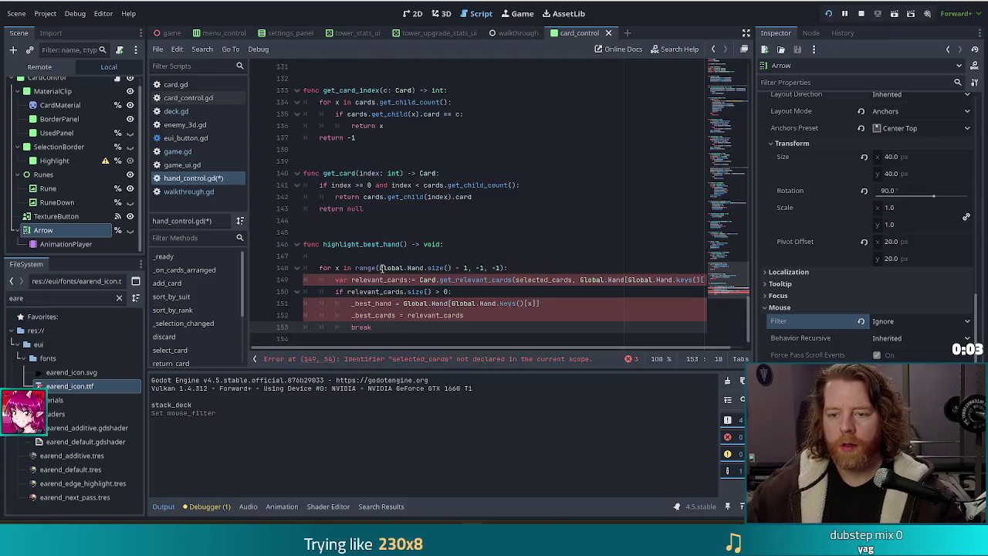
# Remove the blank line under highlight_best_hand's header and pass get_card_resources() instead of selected_cards
pyautogui.click(390, 255)
pyautogui.click(448, 246)
pyautogui.press('Delete')
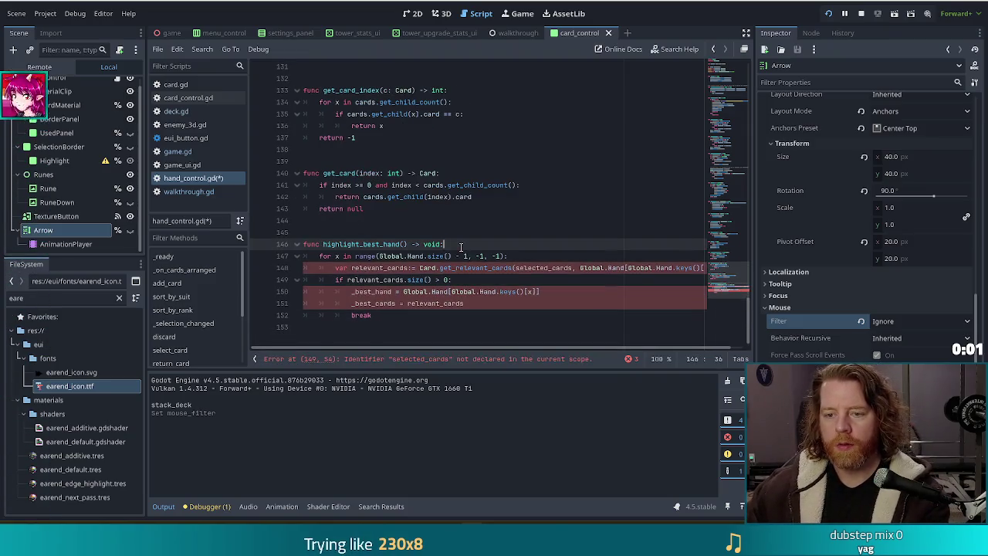
pyautogui.click(492, 273)
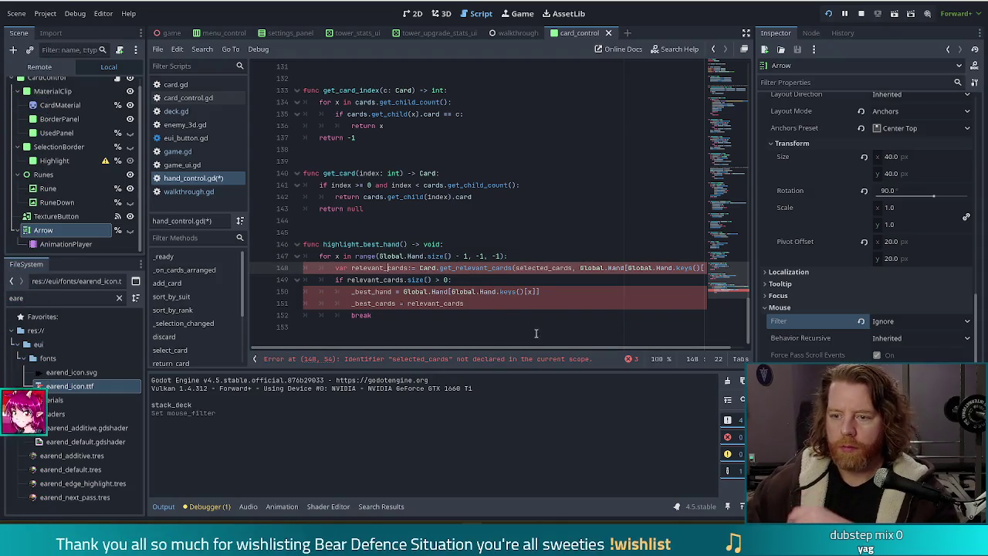
pyautogui.doubleClick(550, 267)
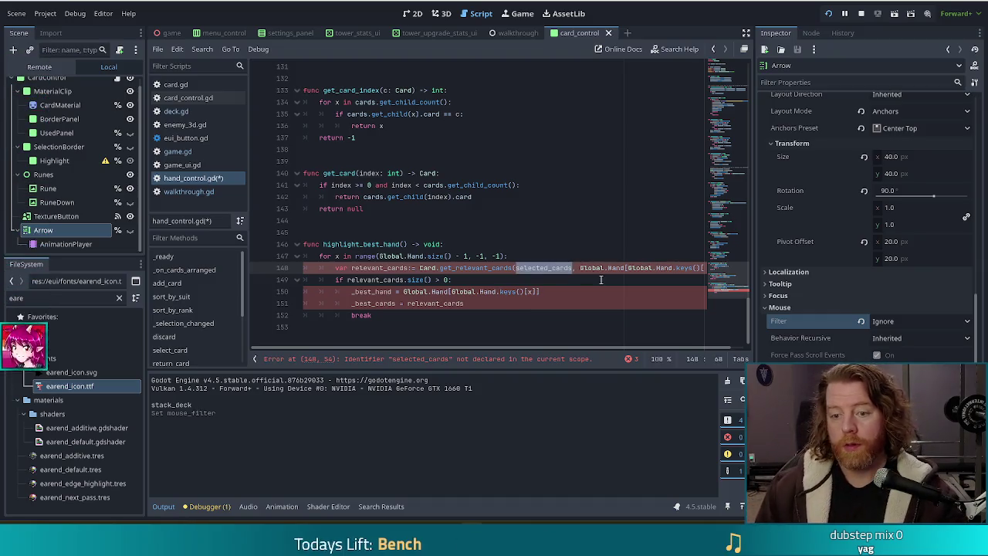
pyautogui.write('get_car')
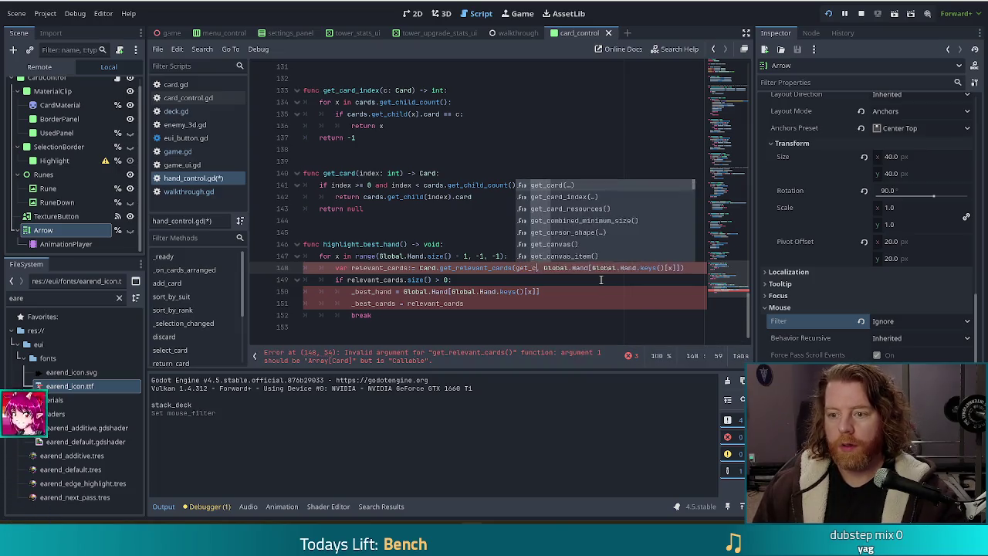
pyautogui.press('Down')
pyautogui.press('Down')
pyautogui.press('Return')
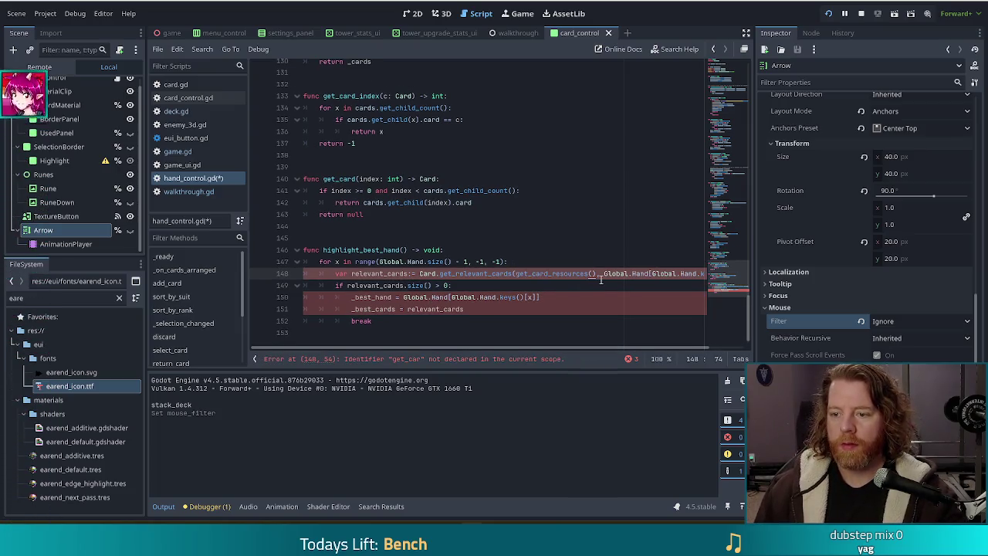
# Check the relevant_cards size() condition, then go to walkthrough.gd's cards lookup line
pyautogui.click(411, 274)
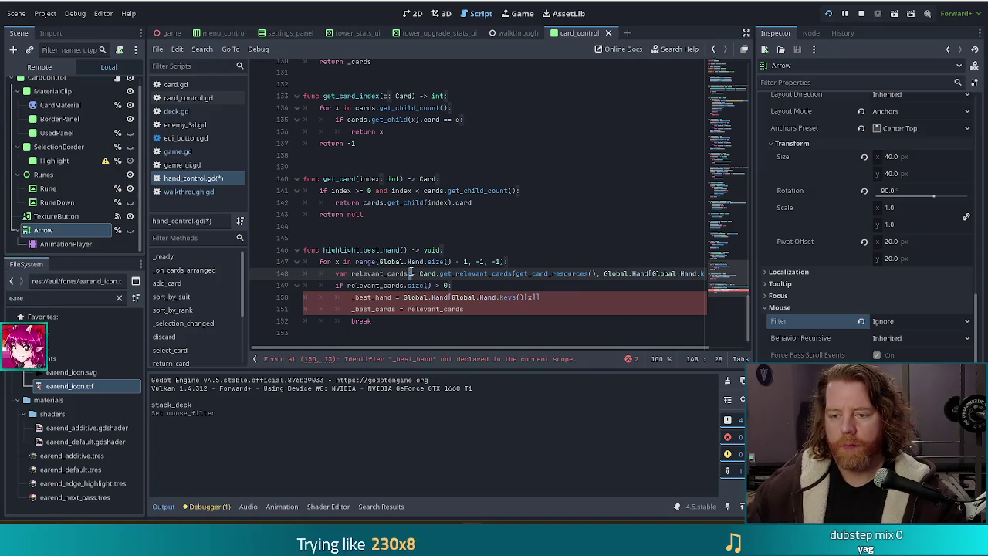
pyautogui.click(422, 286)
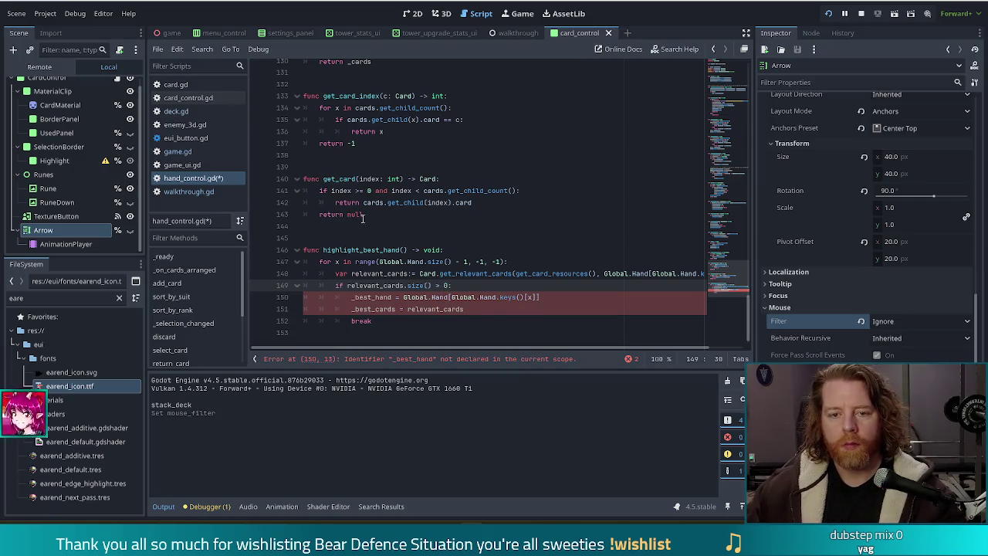
pyautogui.click(195, 192)
pyautogui.click(497, 246)
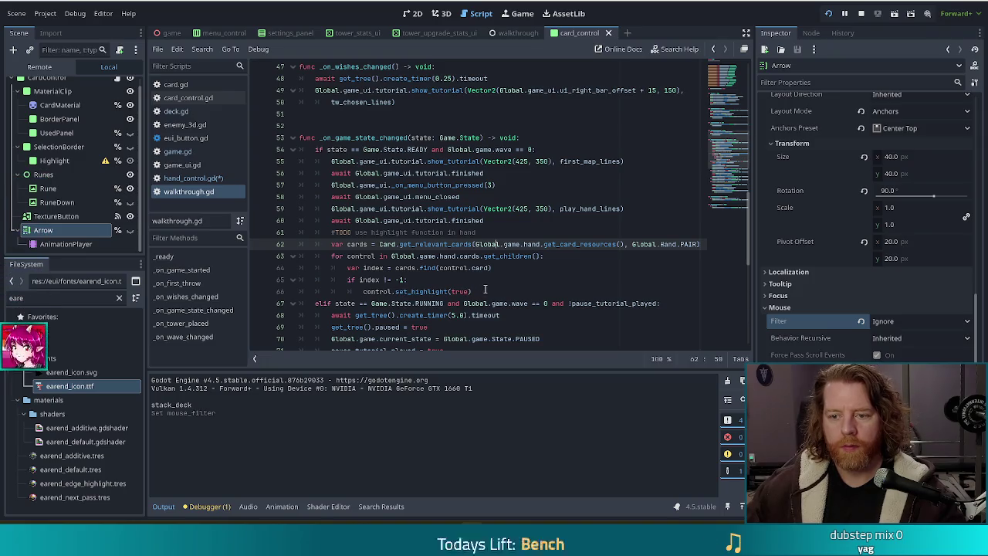
# Replace the _best_hand/_best_cards assignments in hand_control.gd with walkthrough.gd's card-highlighting loop
pyautogui.moveTo(486, 292)
pyautogui.mouseDown()
pyautogui.moveTo(340, 244)
pyautogui.moveTo(331, 256)
pyautogui.mouseUp()
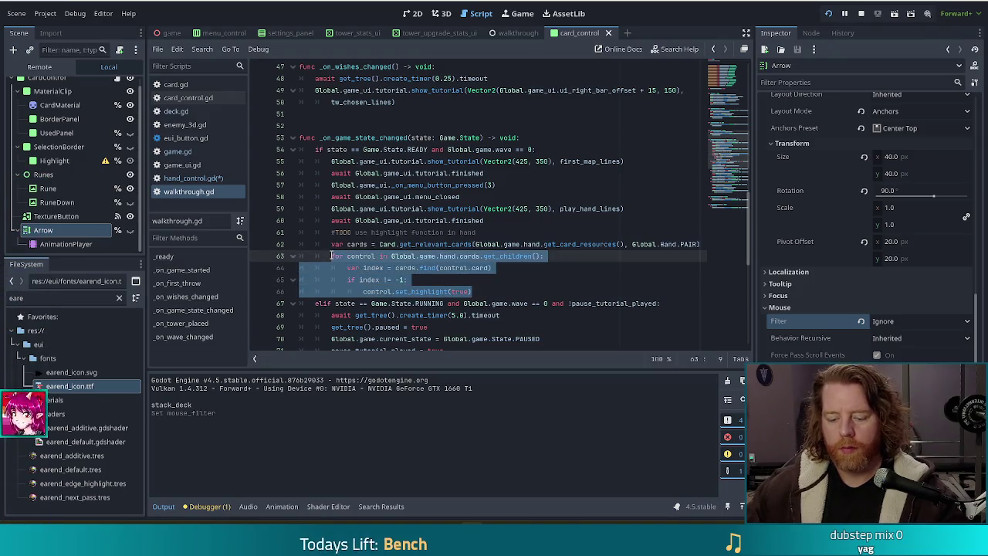
pyautogui.click(193, 178)
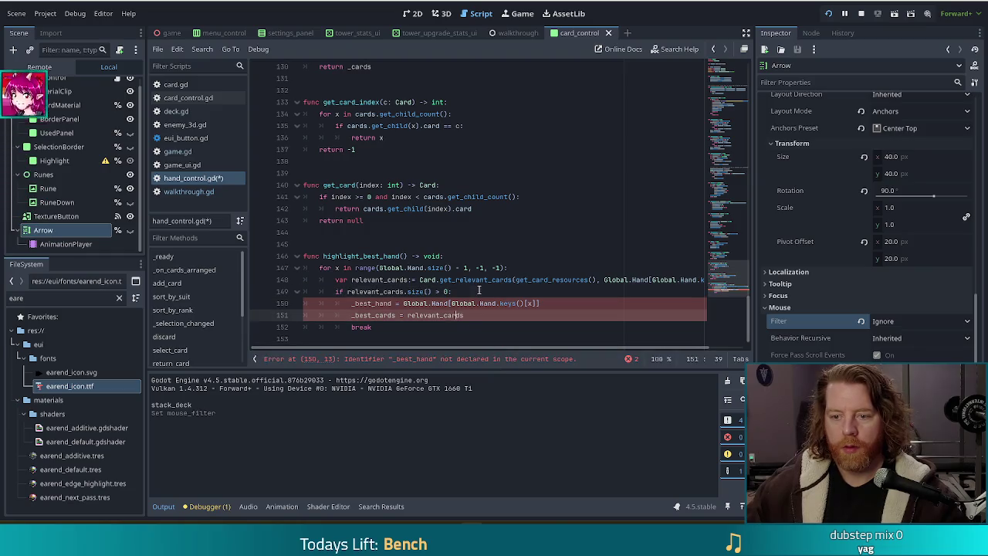
pyautogui.moveTo(468, 316); pyautogui.dragTo(353, 304)
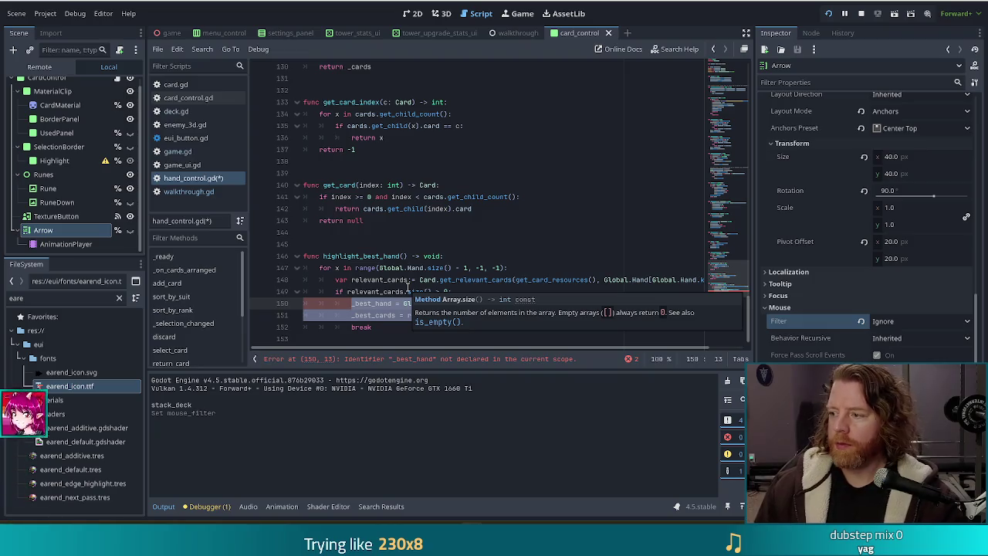
pyautogui.press('BackSpace')
pyautogui.write('for control in Global.game.hand.cards.get_children(): var index = cards.find(control.card) if index != -1: control.set_highlight(true)')
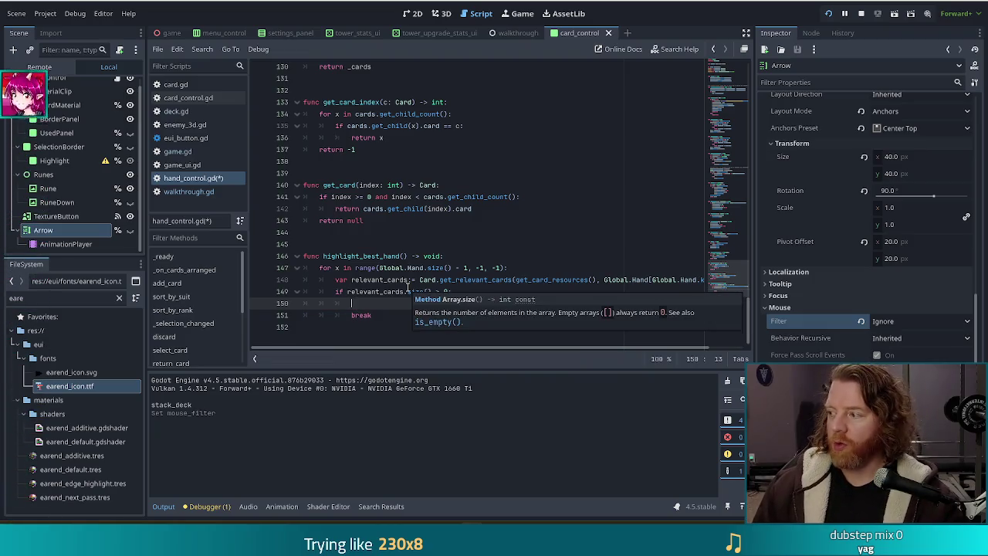
pyautogui.scroll(-1, 407, 292)
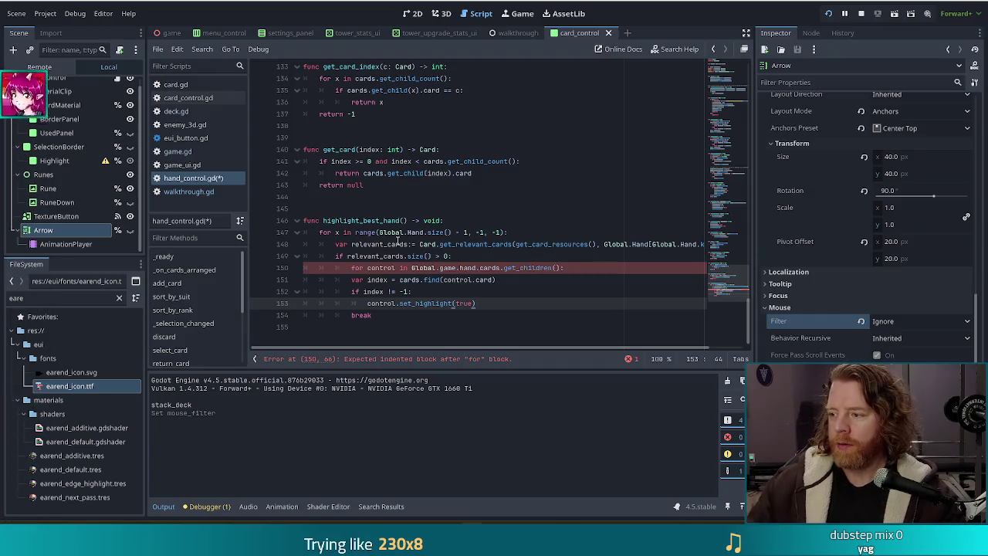
# Make line 150 loop over cards.get_children() and indent the four loop-body lines one level
pyautogui.click(462, 267)
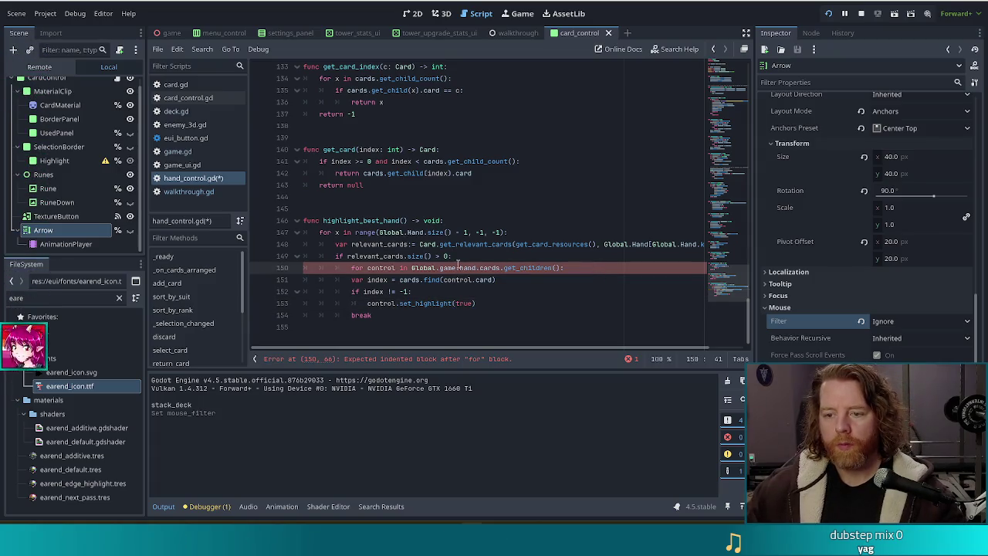
pyautogui.moveTo(480, 268)
pyautogui.mouseDown()
pyautogui.moveTo(400, 268)
pyautogui.moveTo(410, 268)
pyautogui.mouseUp()
pyautogui.press('BackSpace')
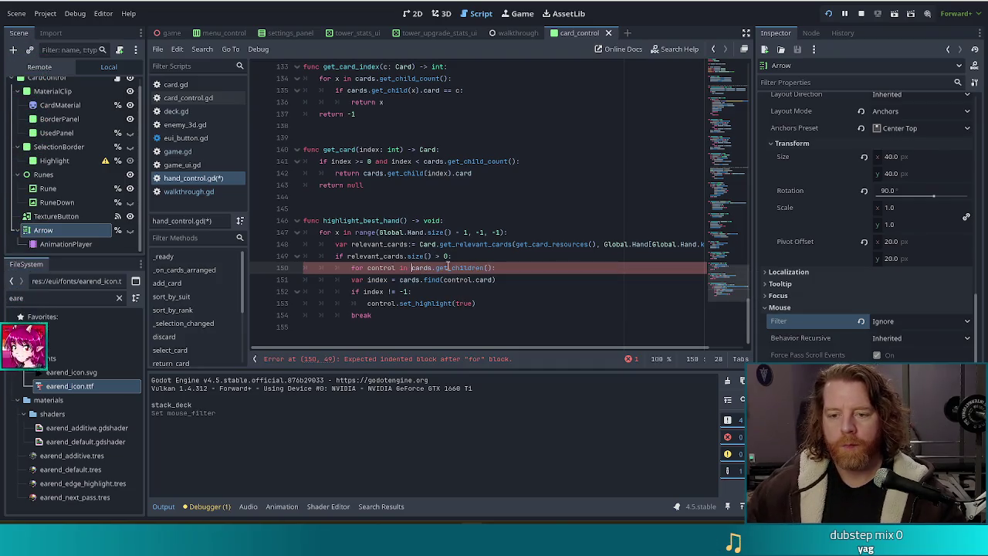
pyautogui.click(456, 268)
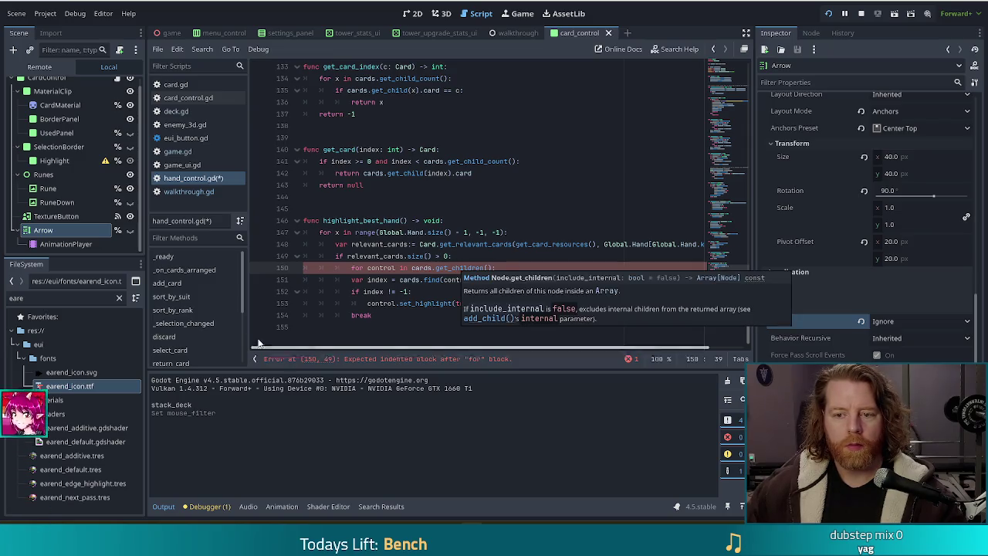
pyautogui.moveTo(417, 287)
pyautogui.mouseDown()
pyautogui.moveTo(432, 295)
pyautogui.moveTo(390, 317)
pyautogui.mouseUp()
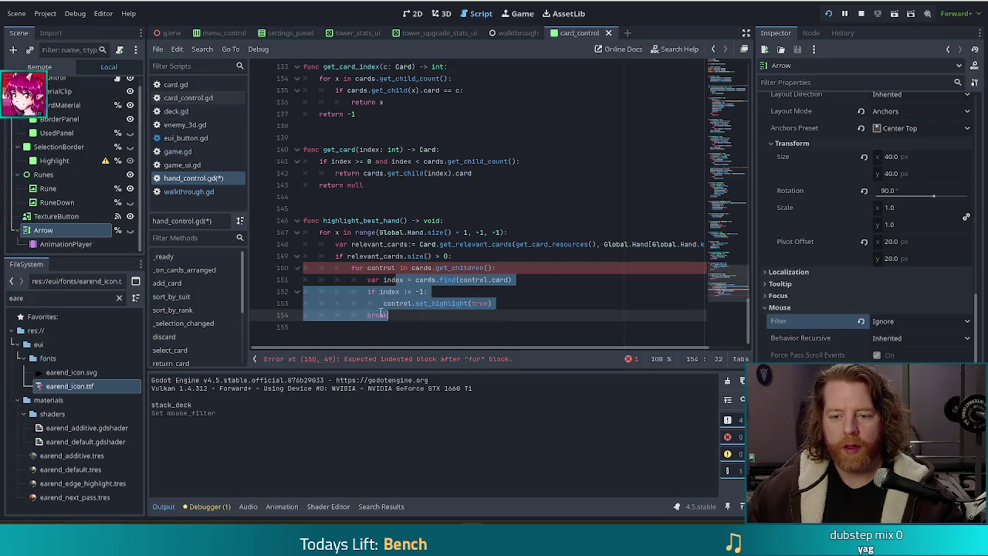
pyautogui.press('Tab')
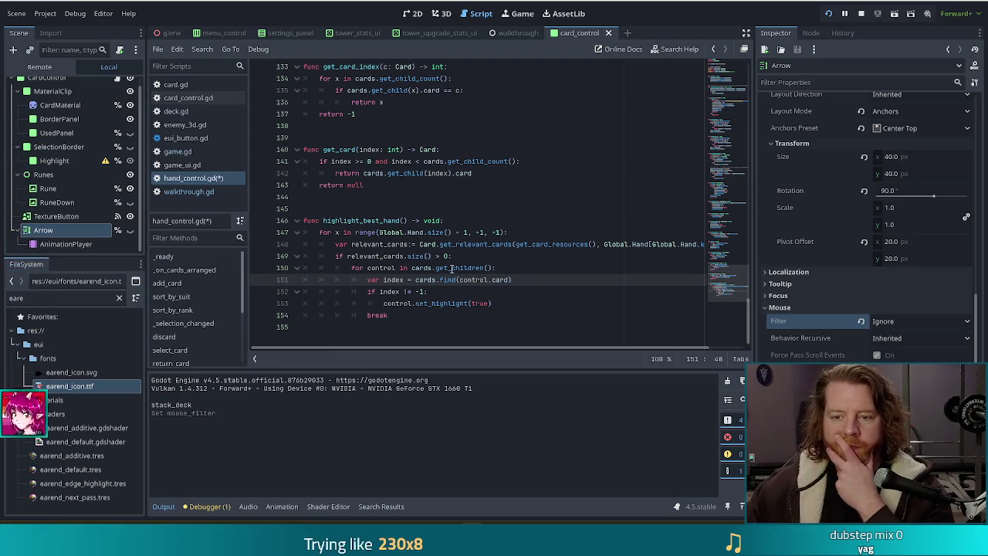
# Review the loop lines, save hand_control.gd, and return to walkthrough.gd
pyautogui.tripleClick(413, 280)
pyautogui.click(417, 256)
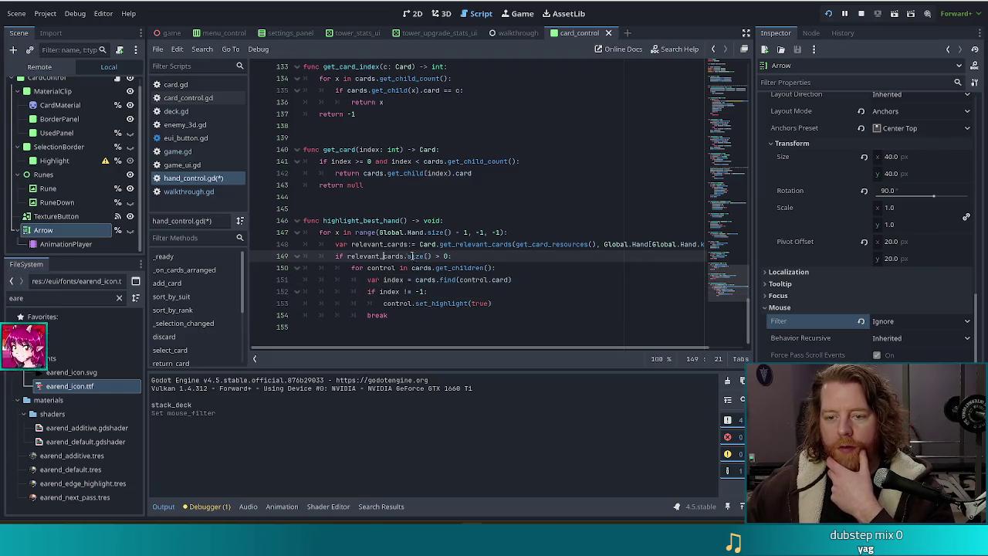
pyautogui.click(460, 244)
pyautogui.hotkey('ctrl', 's')
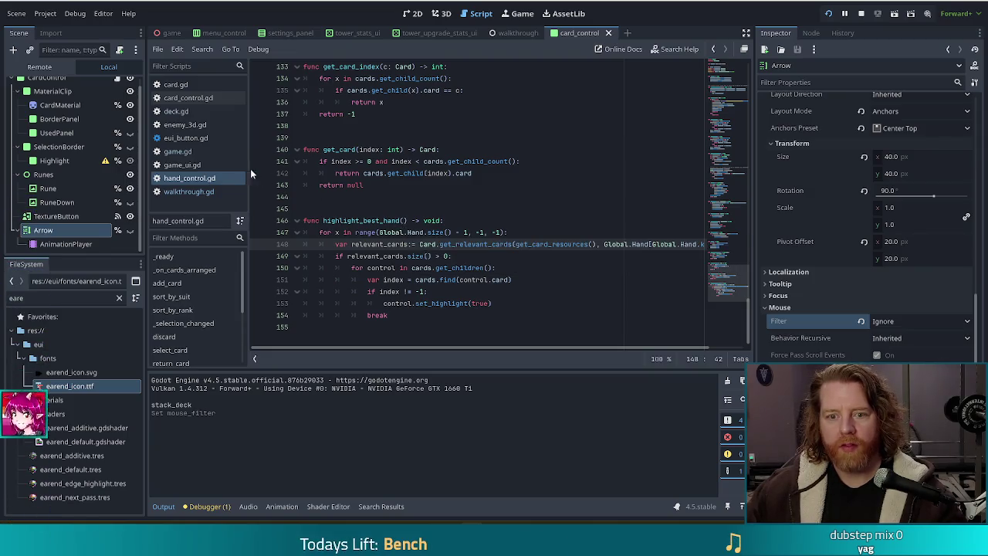
pyautogui.click(190, 193)
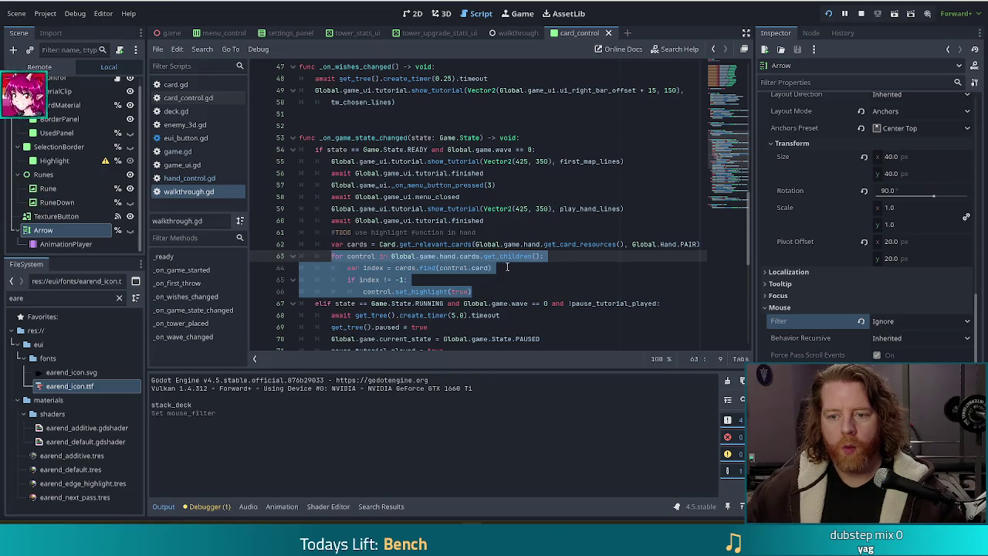
# Replace walkthrough.gd's PAIR highlight loop with Global.game.hand.highlight_best_hand(), drop the old TODO, and save
pyautogui.click(401, 256)
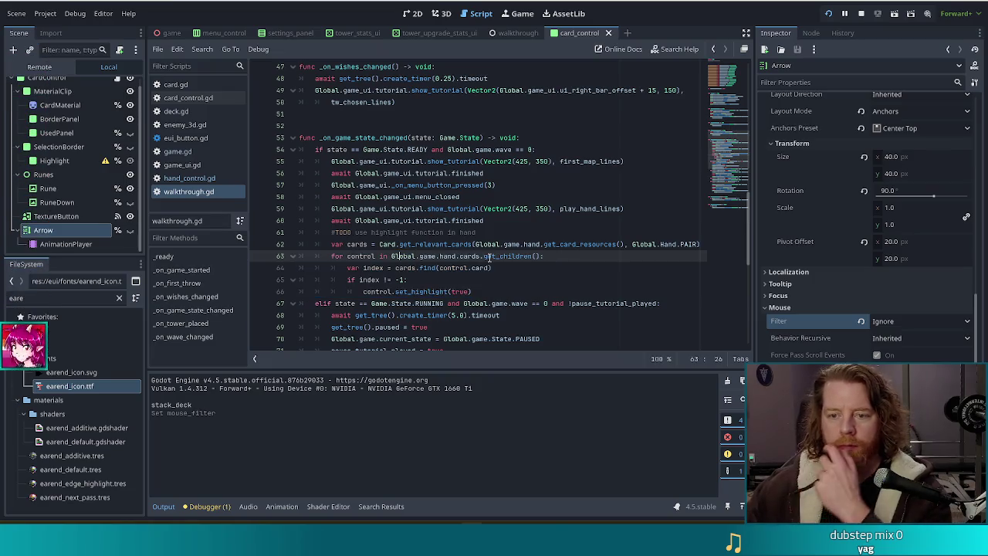
pyautogui.moveTo(483, 292); pyautogui.dragTo(332, 244)
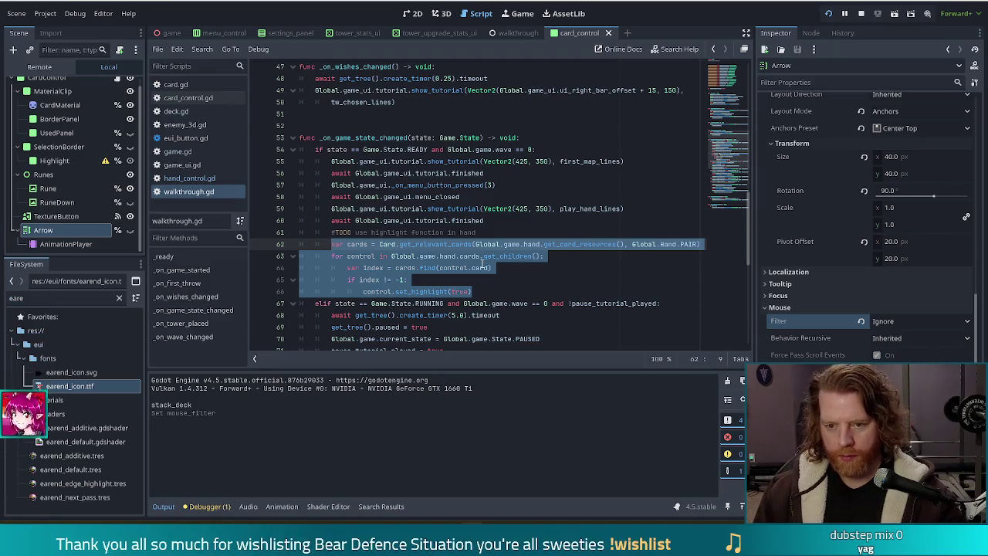
pyautogui.write('Global.game.hand.h')
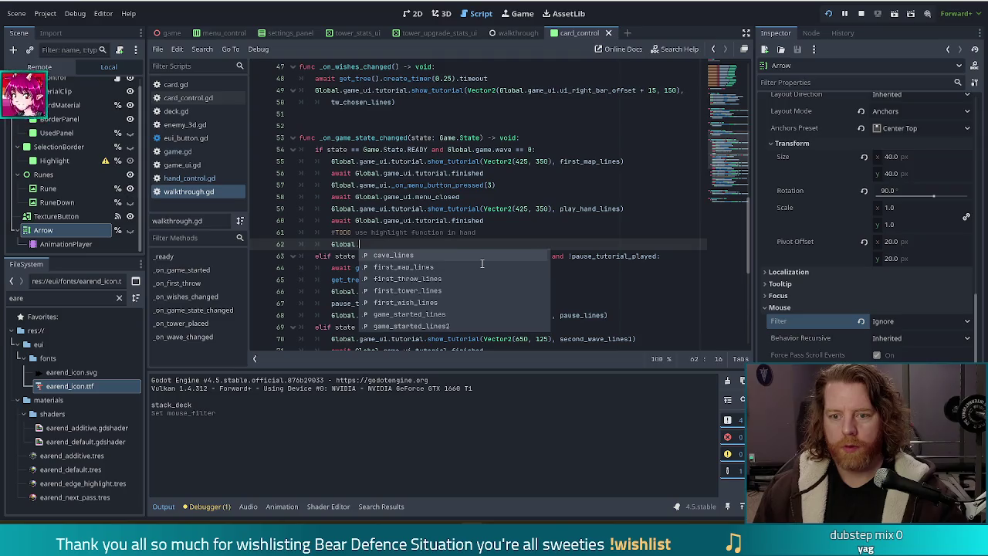
pyautogui.write('igh')
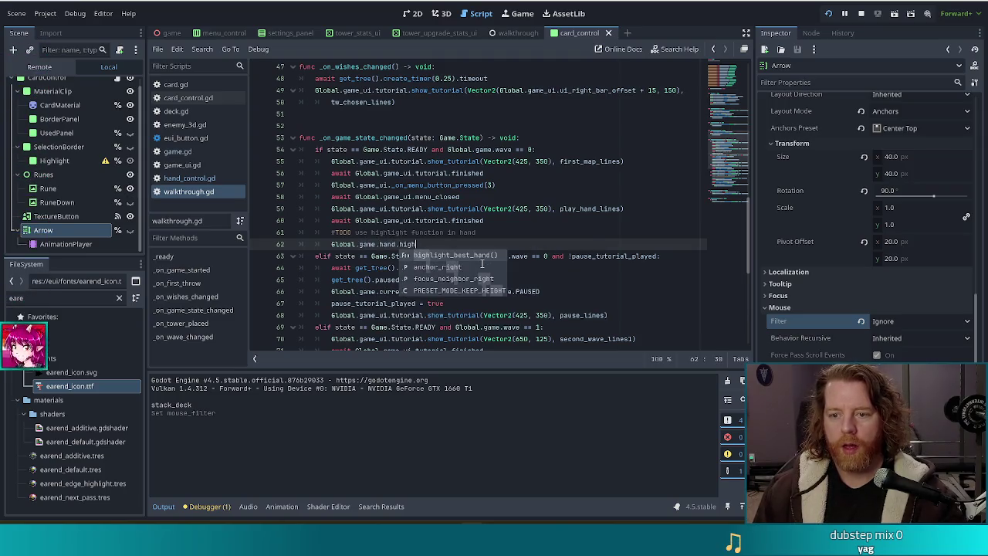
pyautogui.press('Return')
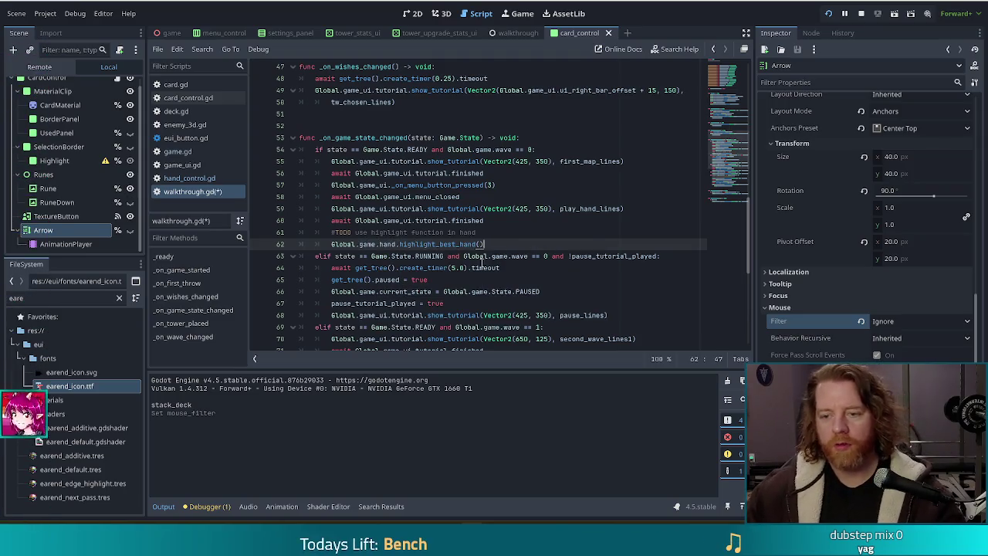
pyautogui.moveTo(484, 232); pyautogui.dragTo(502, 220)
pyautogui.press('BackSpace')
pyautogui.press('Escape')
pyautogui.press('Down')
pyautogui.hotkey('ctrl', 's')
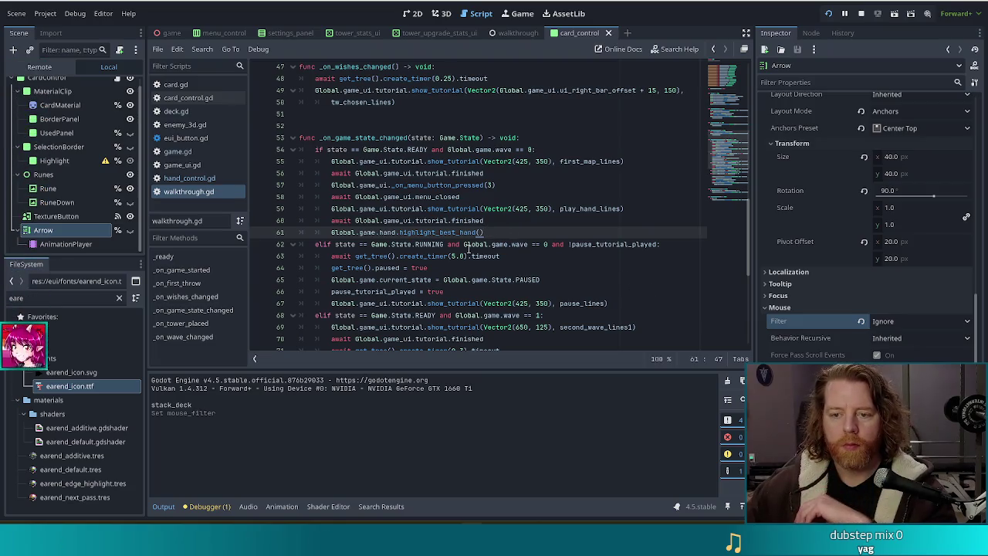
# Add a #TODO above the call about knowing the best hand in advance to tell the player
pyautogui.hotkey('ctrl', 'shift', 'Return')
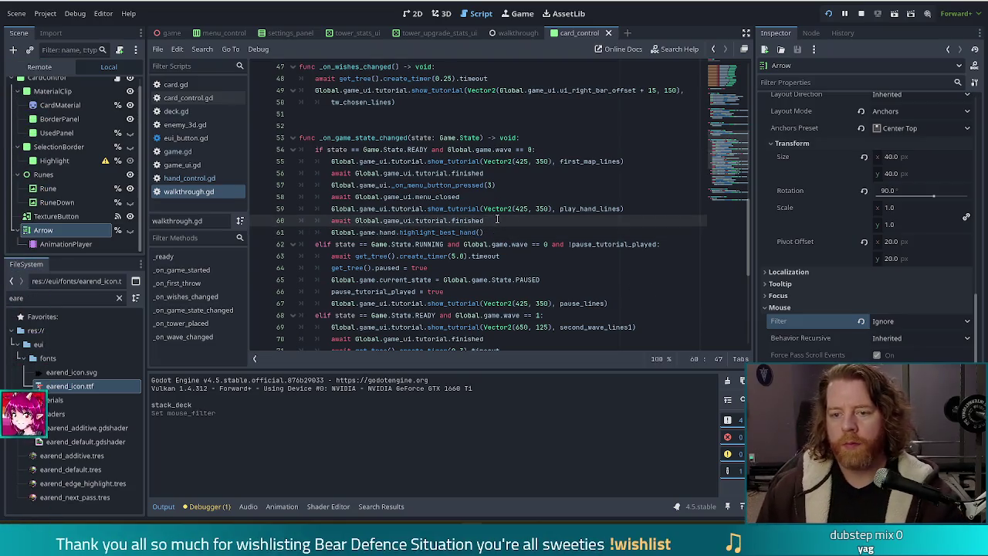
pyautogui.write('T')
pyautogui.press('BackSpace')
pyautogui.write('#TODO ')
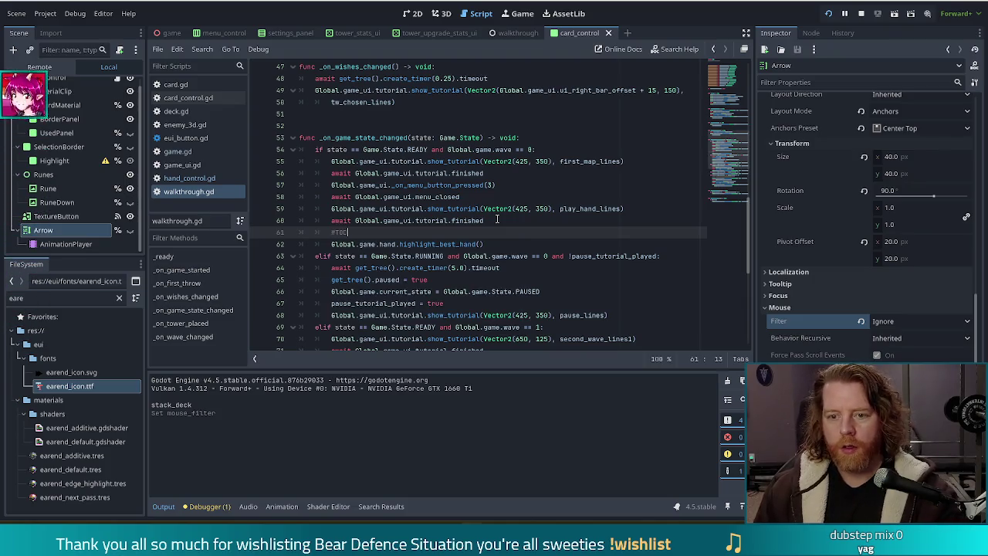
pyautogui.write("we'll mo")
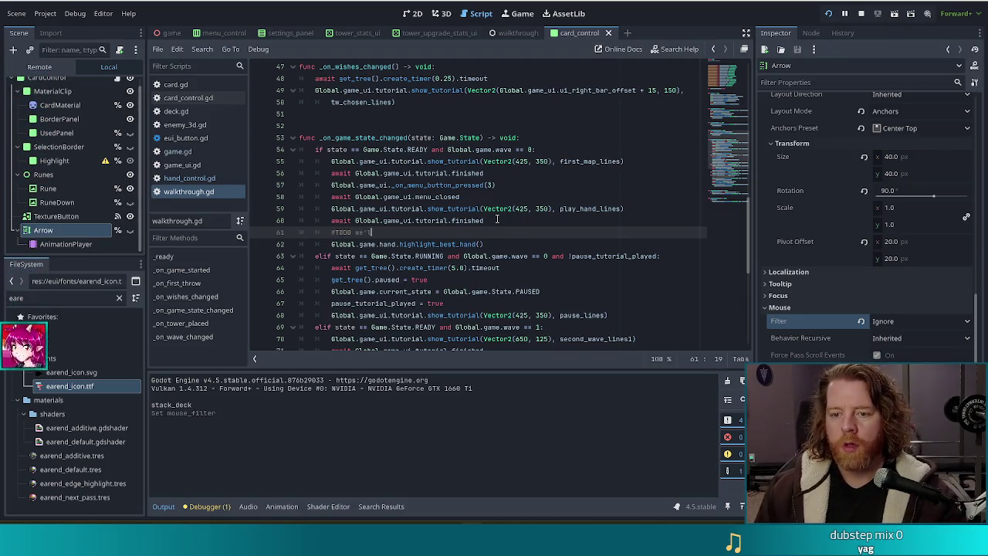
pyautogui.press('BackSpace')
pyautogui.press('BackSpace')
pyautogui.write('want to knowthe best he')
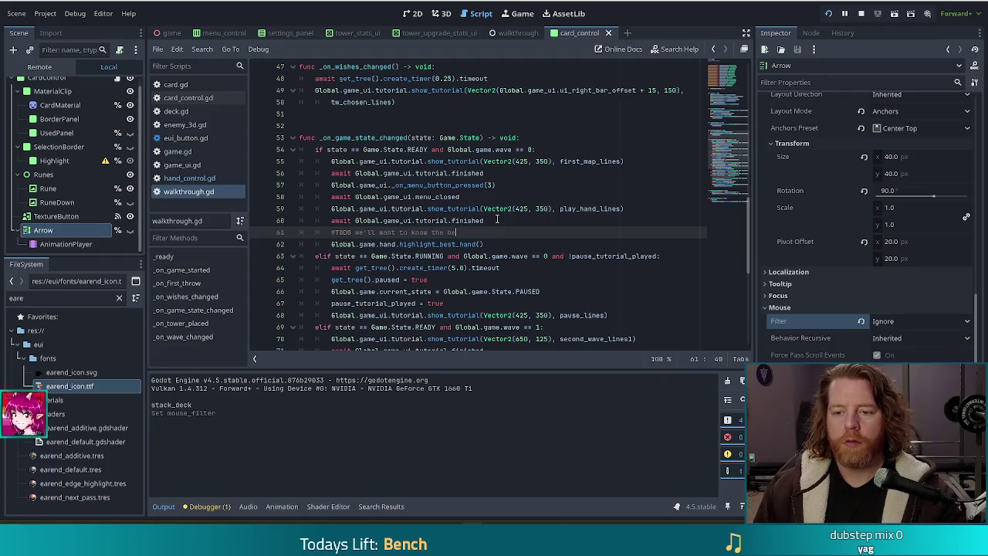
pyautogui.write(' ea')
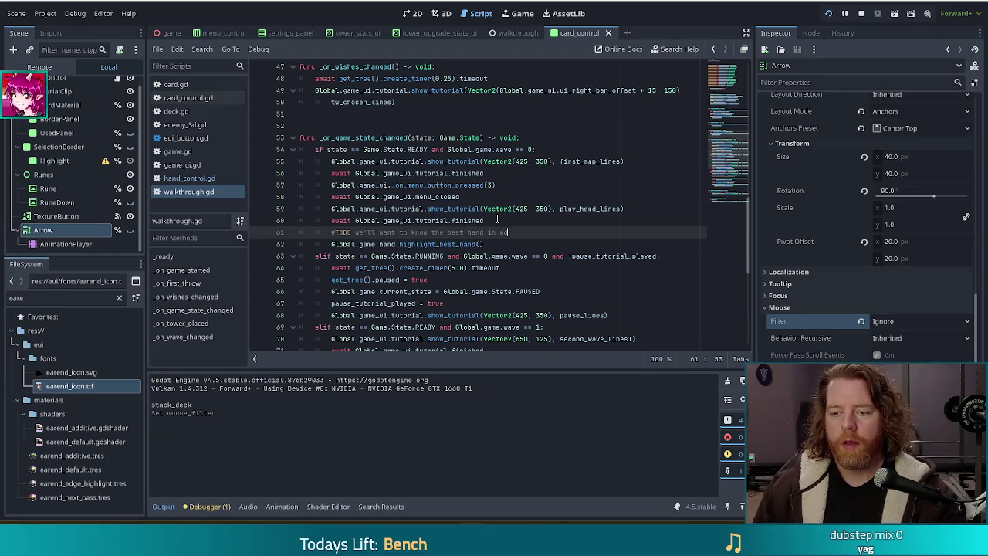
pyautogui.write('e so we can ')
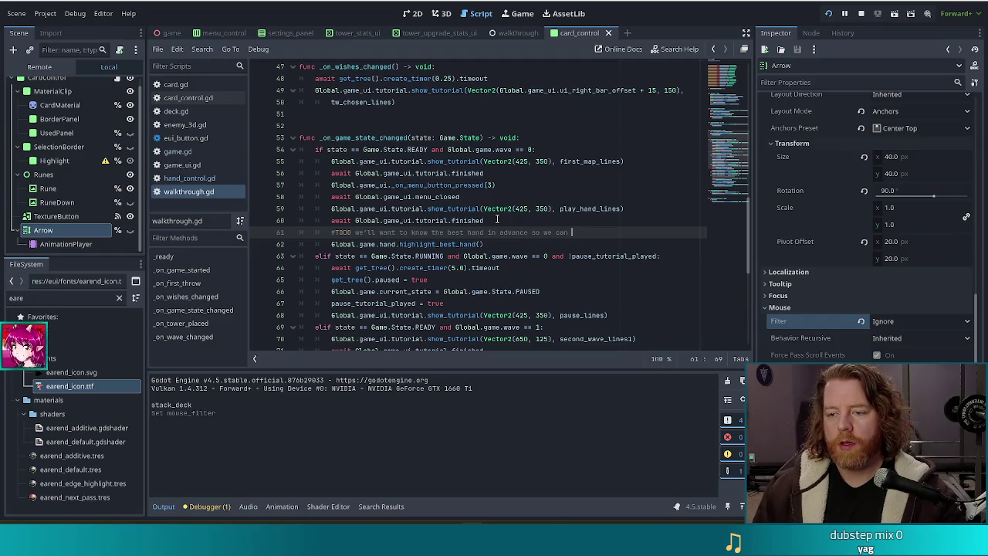
pyautogui.write('tell the player what t')
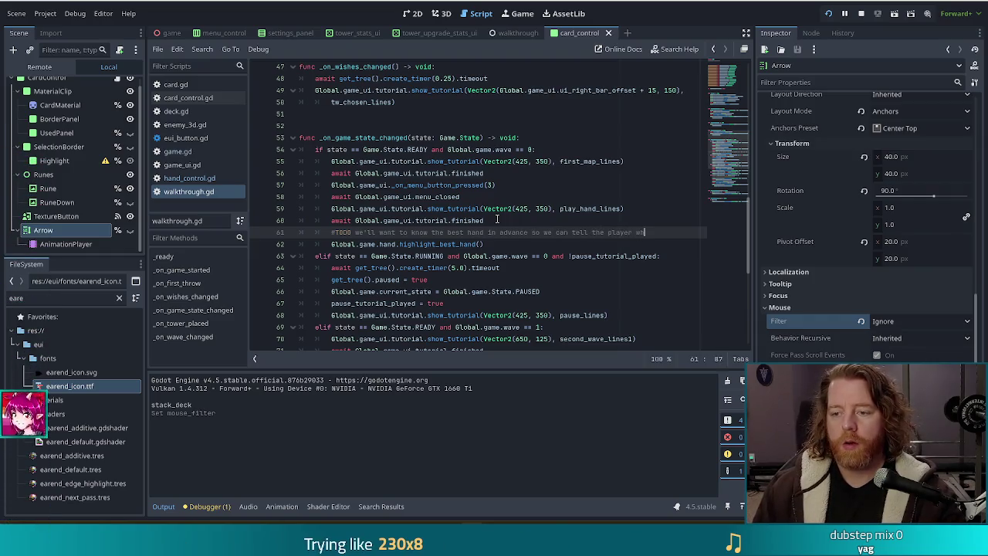
pyautogui.write('hey are selecting')
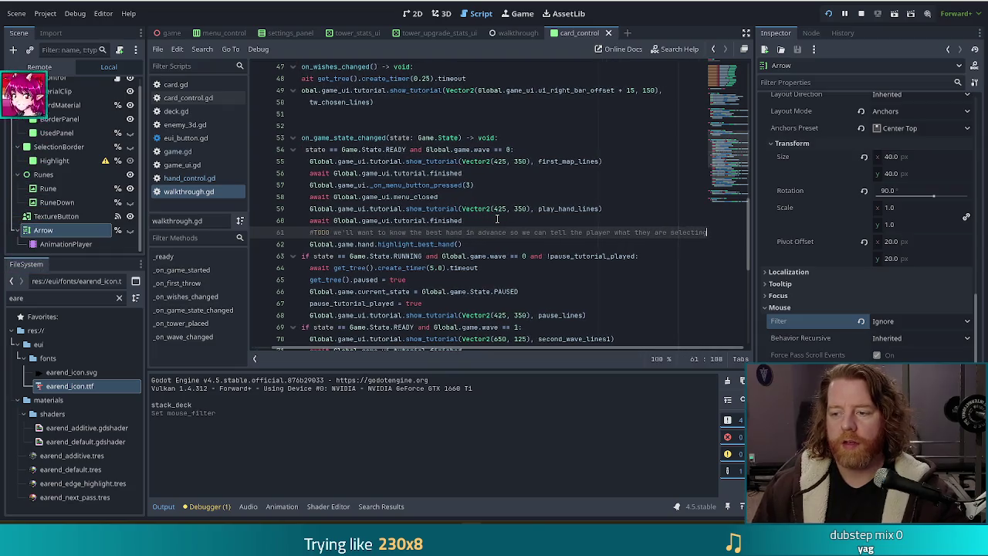
pyautogui.hscroll(-2, 471, 332)
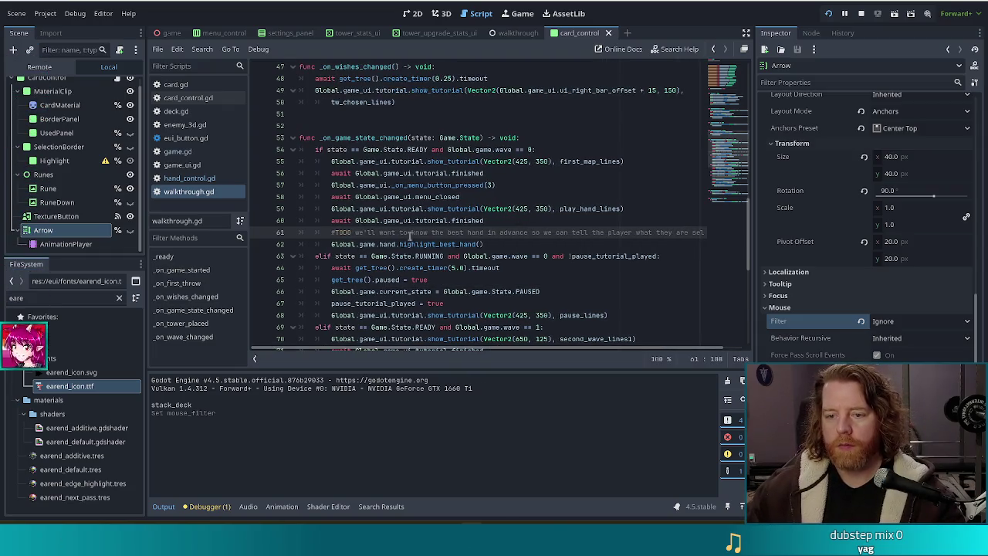
pyautogui.click(492, 221)
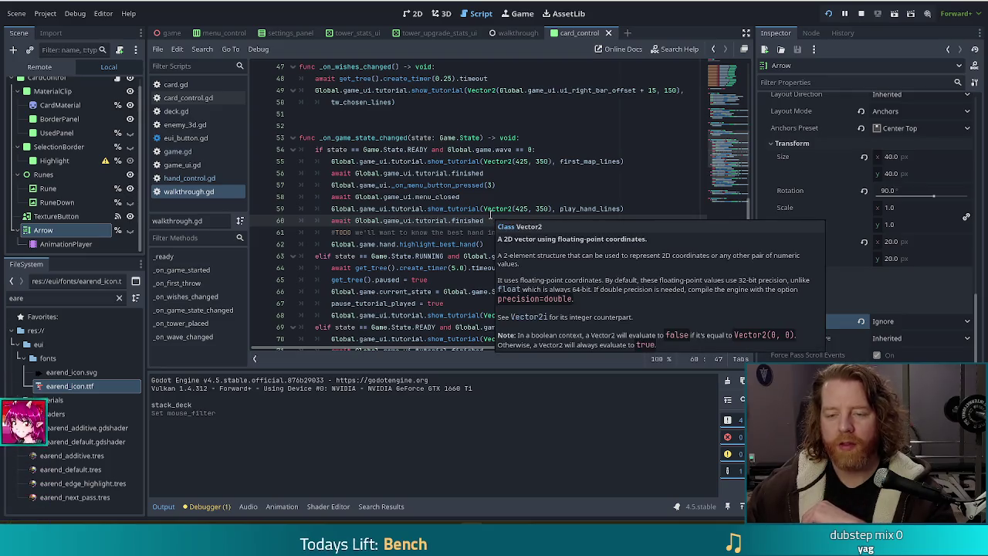
pyautogui.moveTo(489, 206)
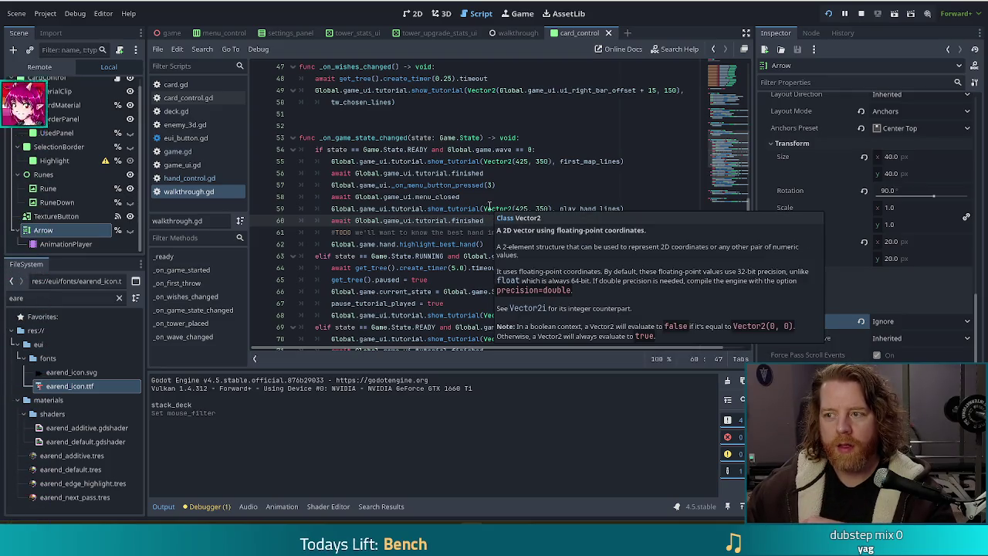
pyautogui.click(413, 196)
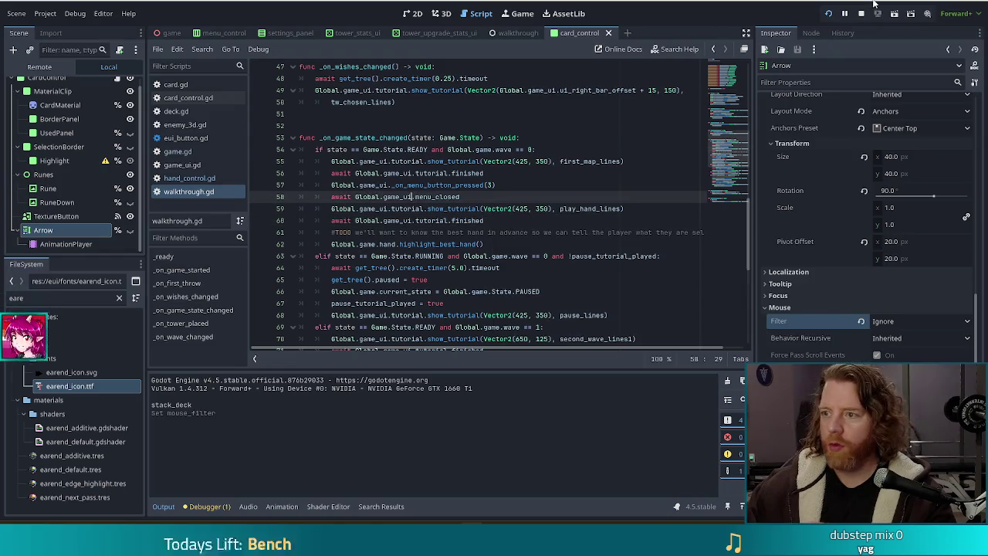
# Filter the FileSystem for 'consol', open console.gd, and go to the end of the script
pyautogui.doubleClick(7, 298)
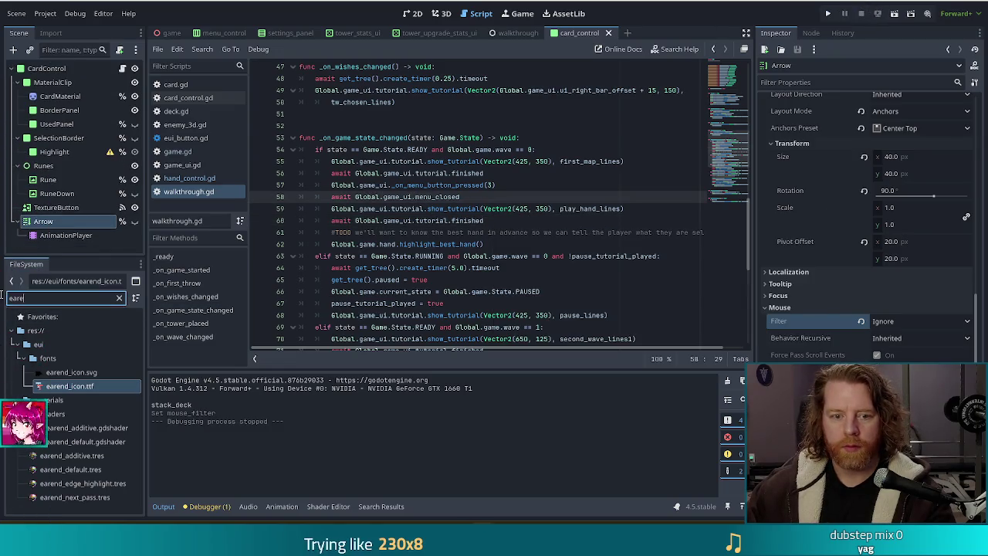
pyautogui.write('cpomn')
pyautogui.press('BackSpace')
pyautogui.press('BackSpace')
pyautogui.press('BackSpace')
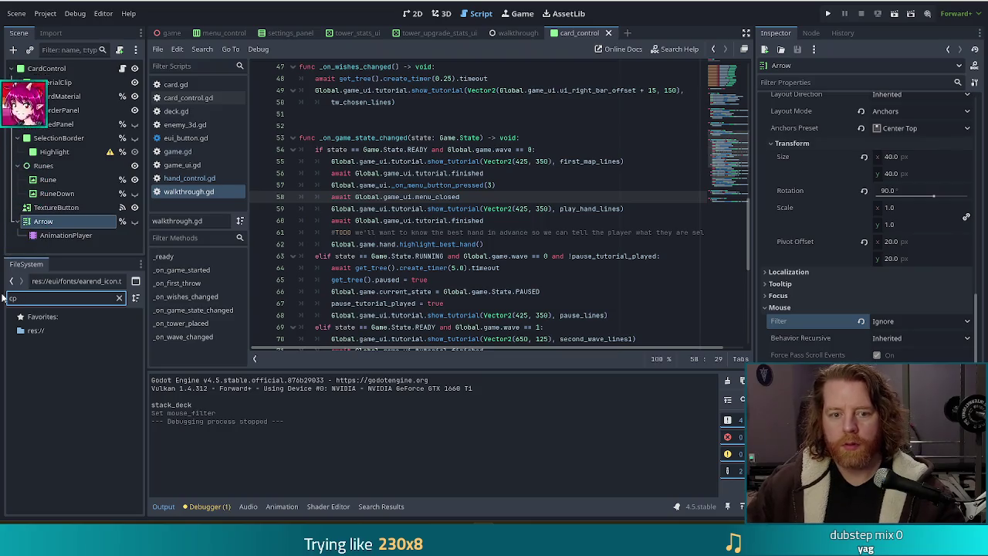
pyautogui.write('on')
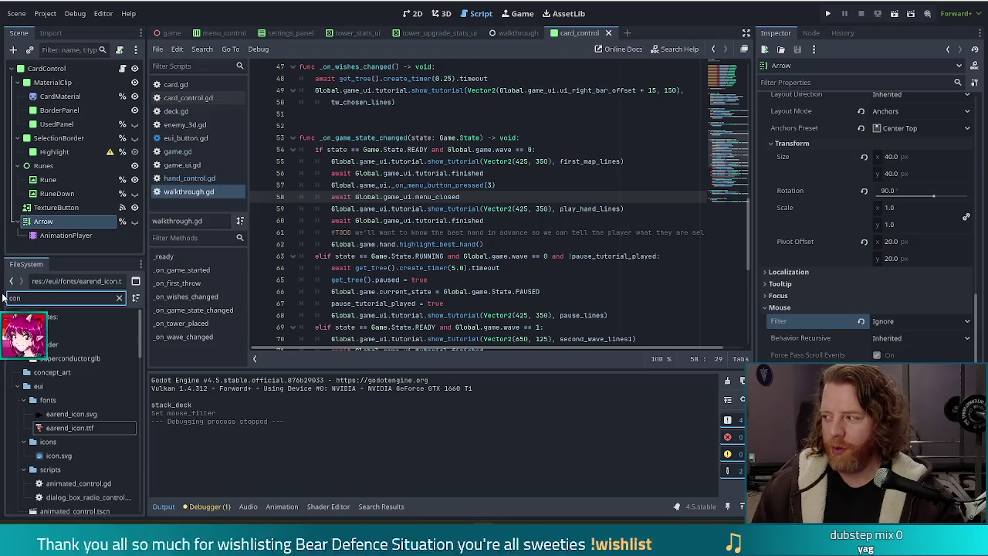
pyautogui.write('sol')
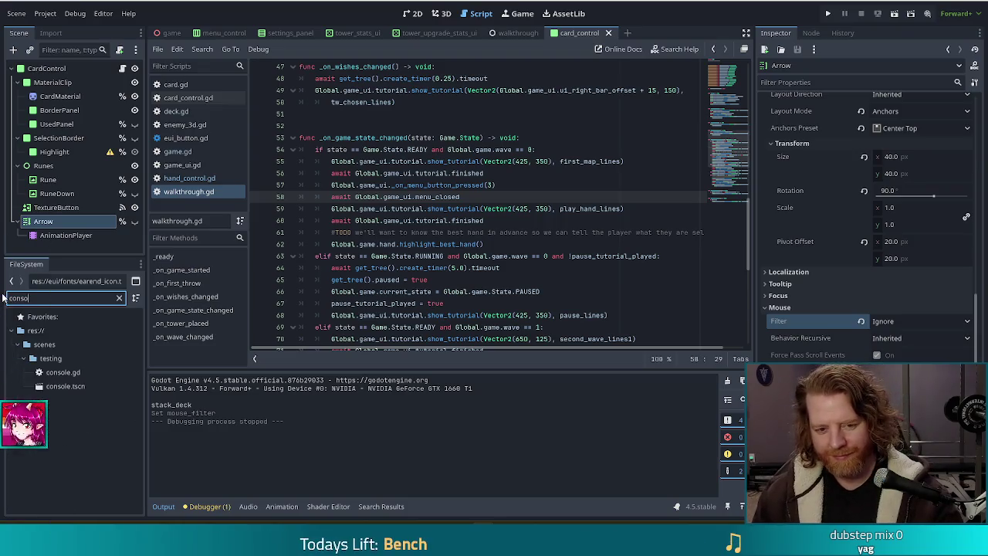
pyautogui.doubleClick(64, 371)
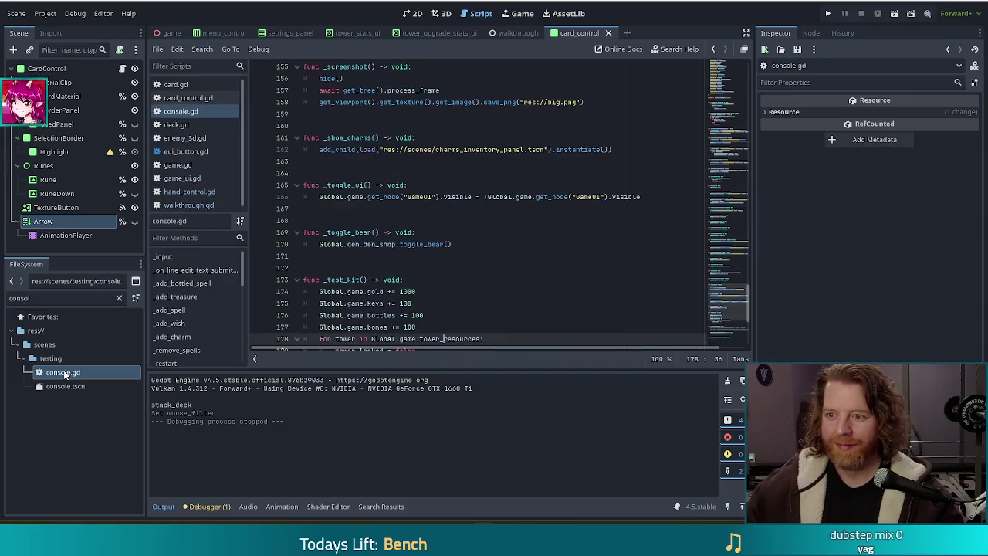
pyautogui.click(490, 177)
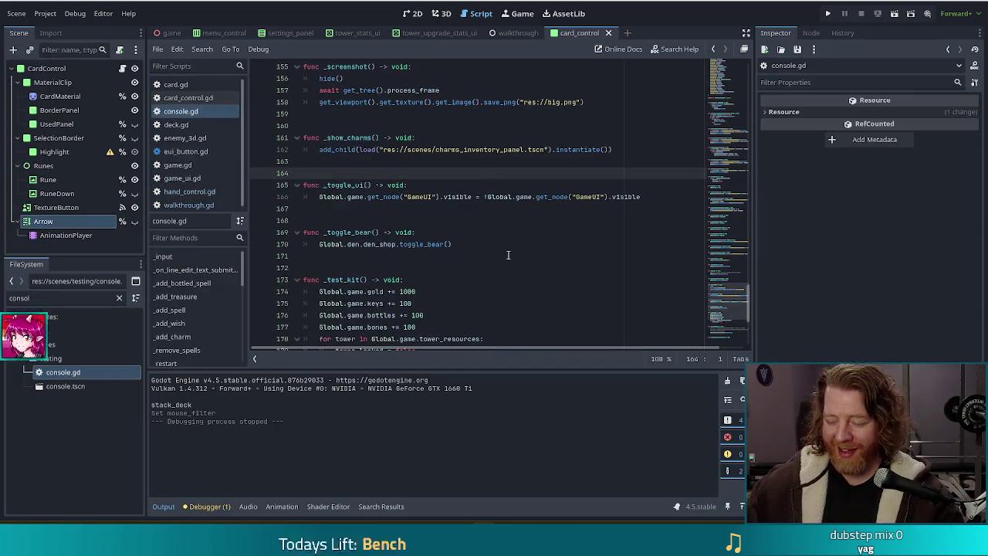
pyautogui.scroll(-5, 730, 332)
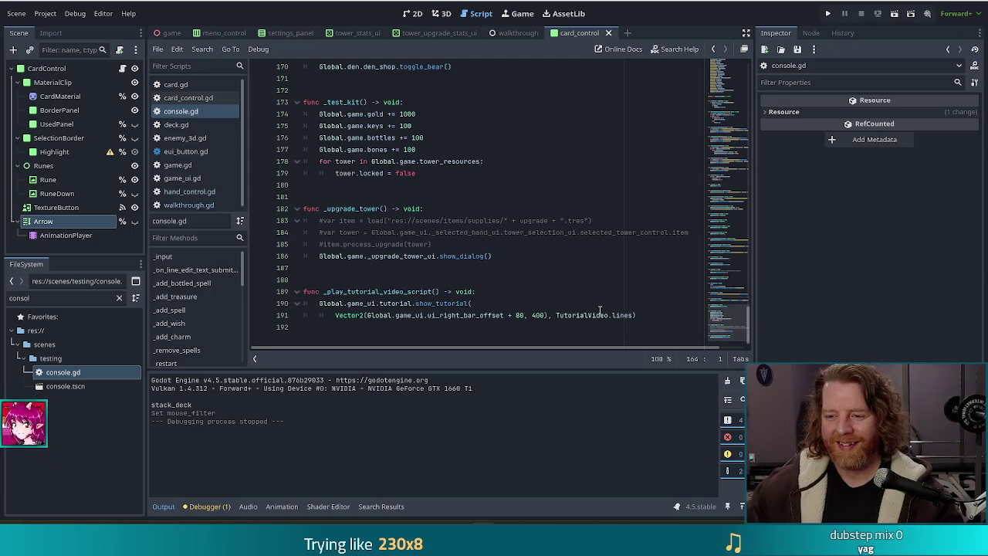
pyautogui.click(658, 319)
# Add a saved highlight_best_hand() command calling Global.game.hand.highlight_best_hand(), then jump to its definition
pyautogui.press('Return')
pyautogui.press('Return')
pyautogui.press('BackSpace')
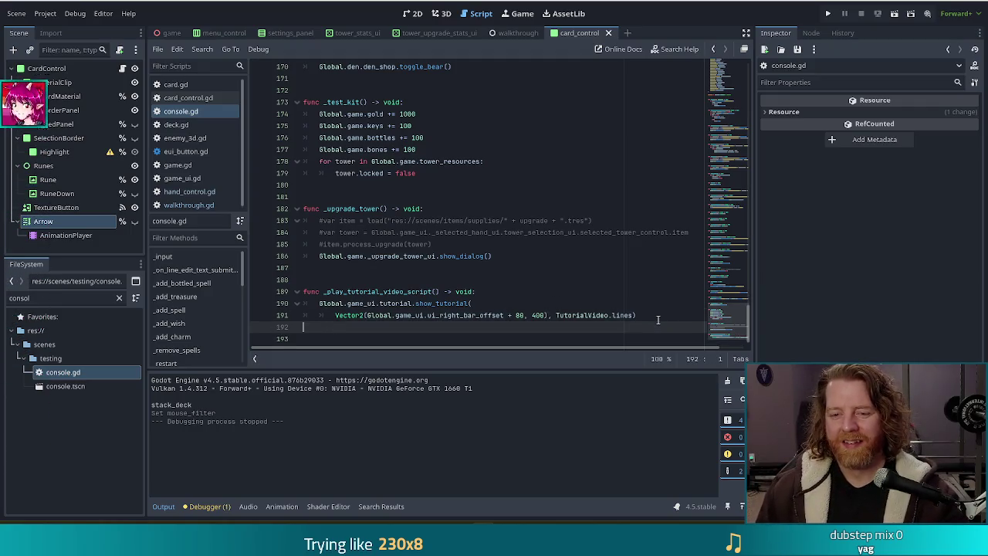
pyautogui.press('Return')
pyautogui.write('func highlight_best_hand() ')
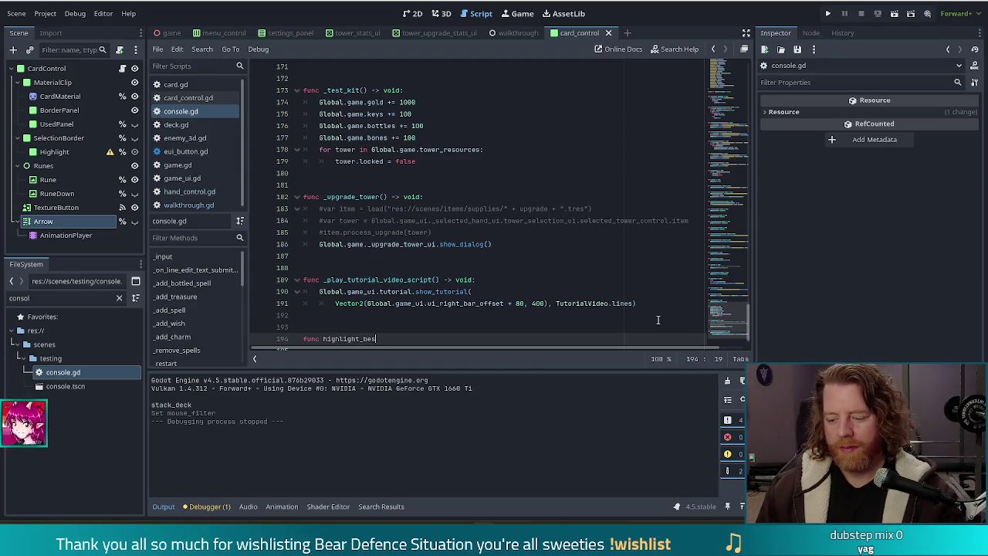
pyautogui.write('-> void')
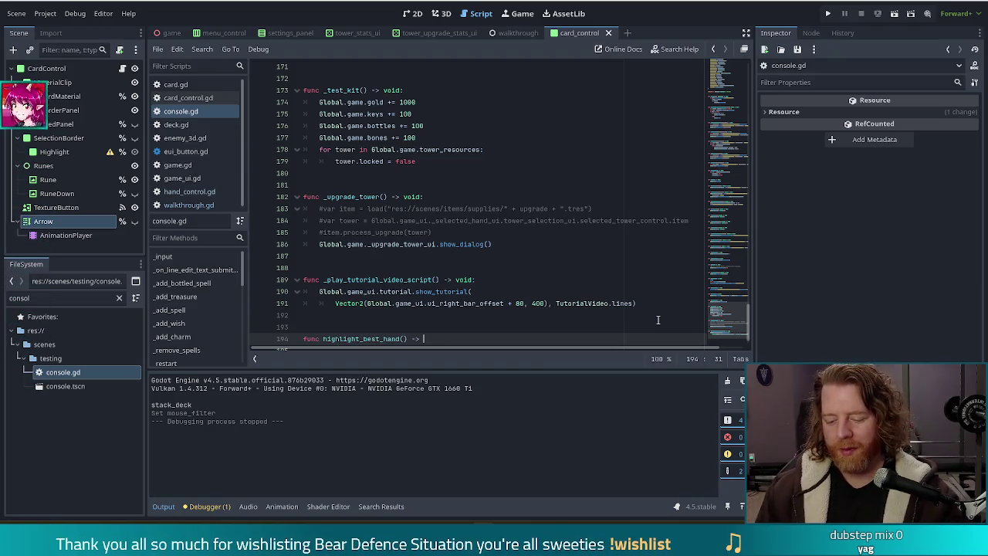
pyautogui.write(':')
pyautogui.press('Return')
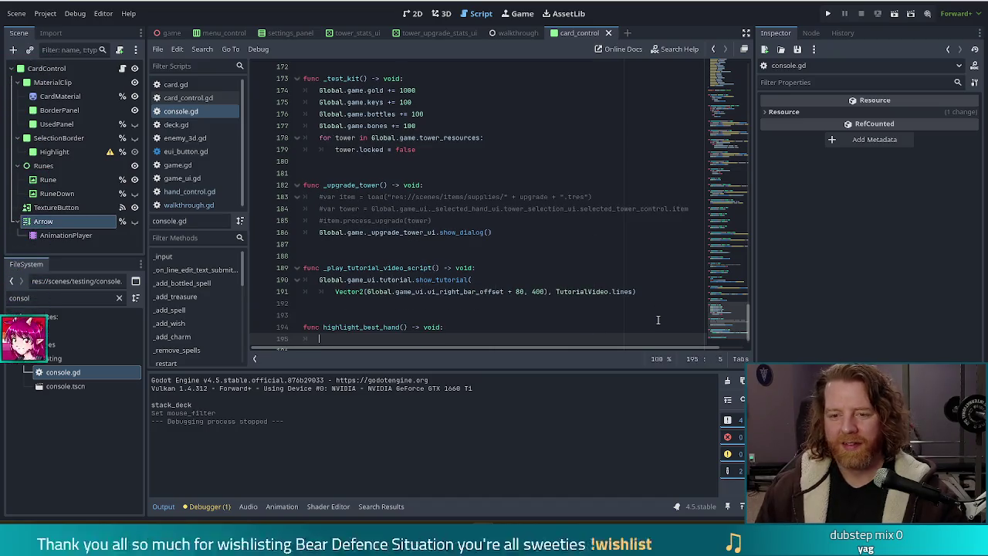
pyautogui.write('Global.game')
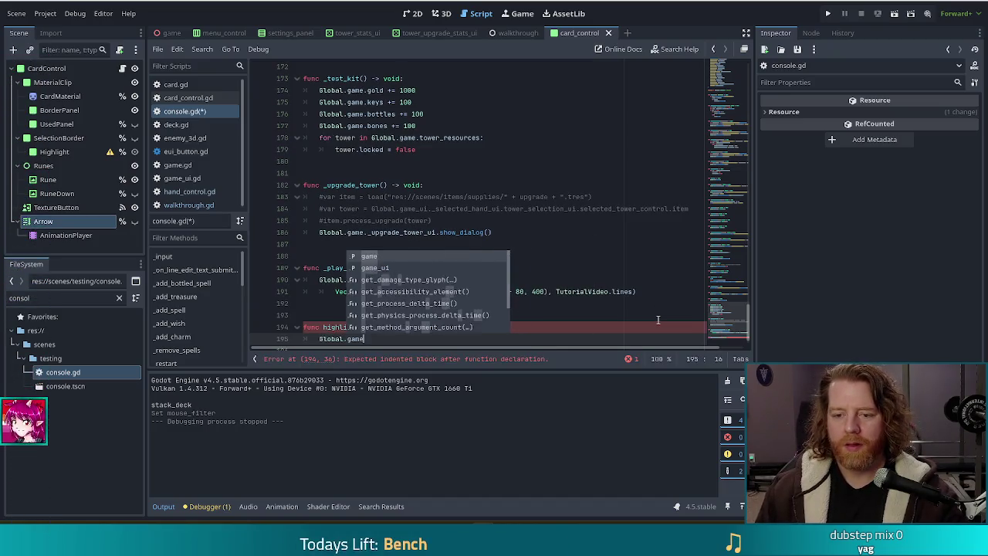
pyautogui.write('.hand.high')
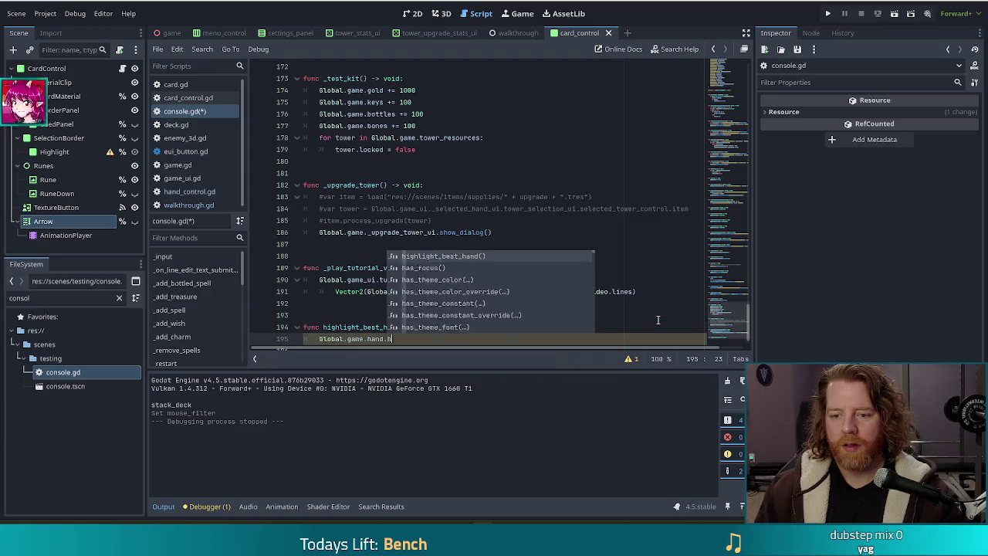
pyautogui.press('Return')
pyautogui.hotkey('ctrl', 's')
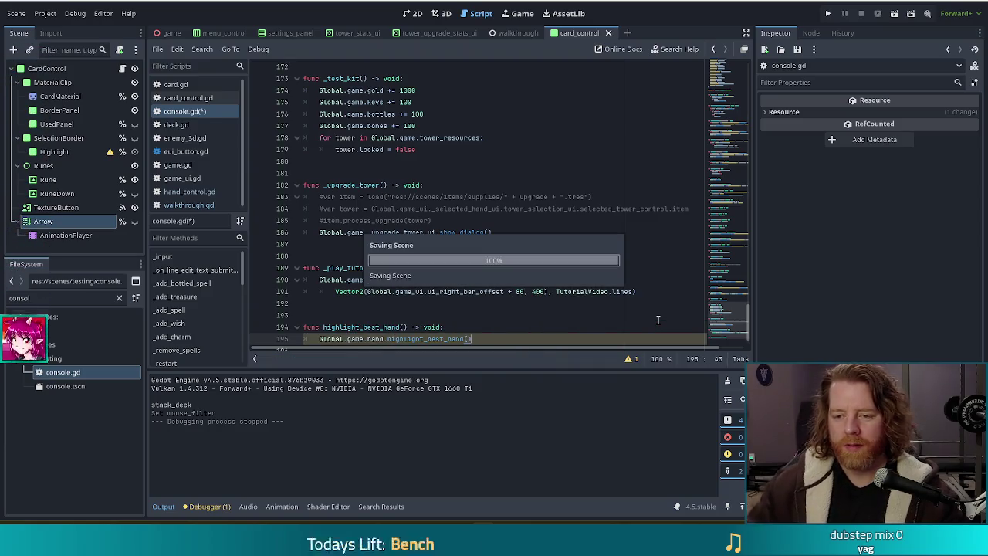
pyautogui.scroll(-1, 416, 257)
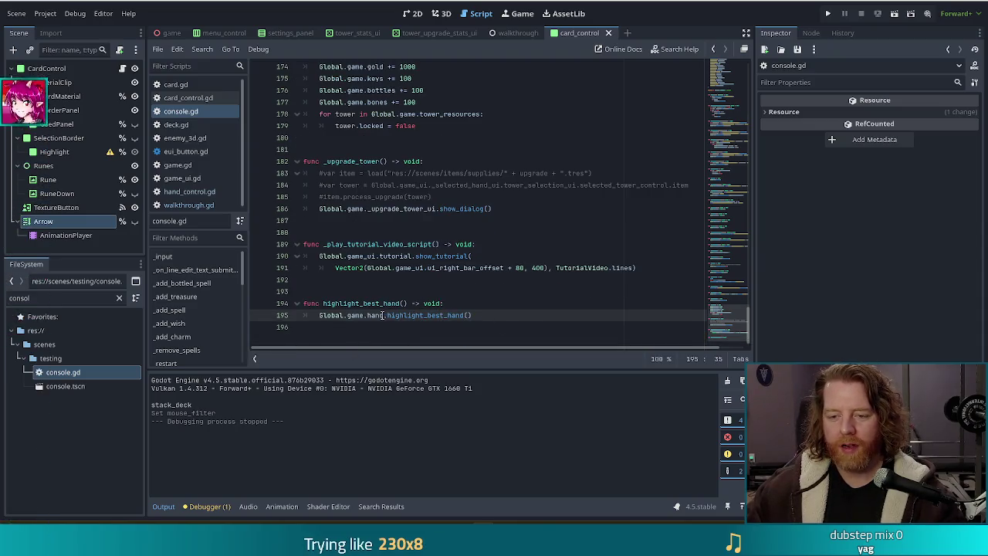
pyautogui.keyDown('ctrl'); pyautogui.click(448, 316); pyautogui.keyUp('ctrl')
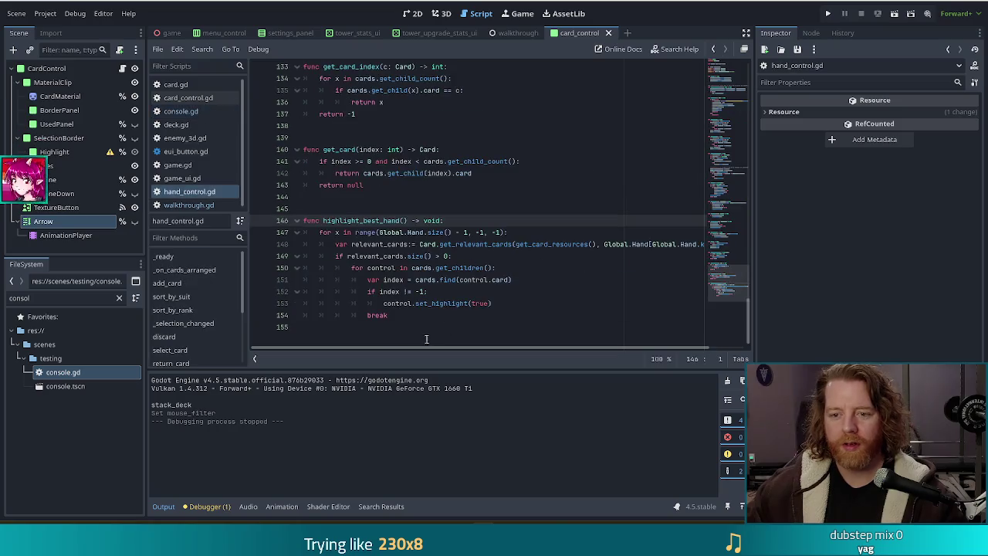
# Add a '#TODO reset highlight first' comment at the top of highlight_best_hand
pyautogui.click(477, 220)
pyautogui.press('Return')
pyautogui.write('#TODO reset highlight first')
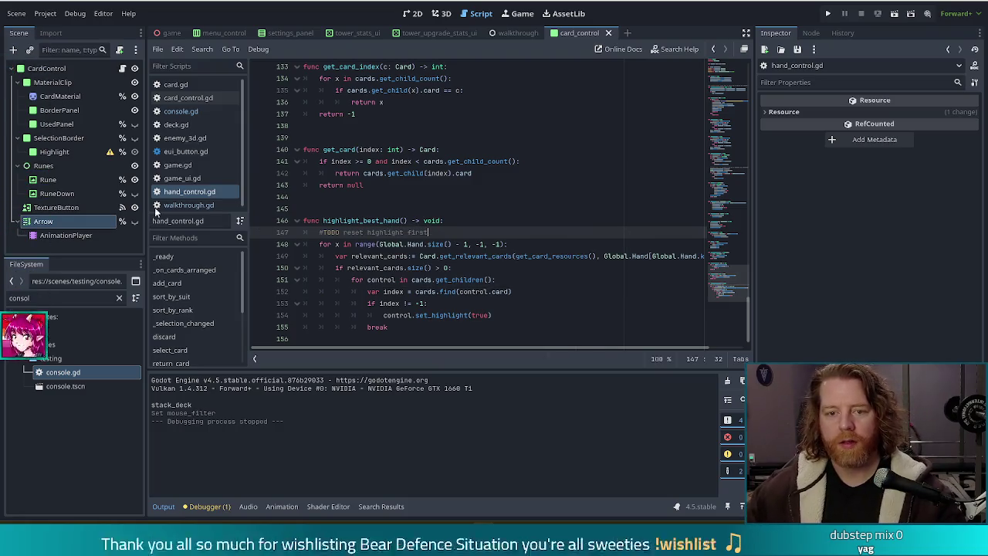
# Switch to console.gd and go to its dictionary of console commands
pyautogui.click(181, 110)
pyautogui.moveTo(725, 184); pyautogui.dragTo(725, 84)
pyautogui.click(545, 178)
# Duplicate the DRAW_CARDS command entry and rename the copy's key to HIGHLIGHT
pyautogui.scroll(3, 544, 199)
pyautogui.scroll(-2, 545, 199)
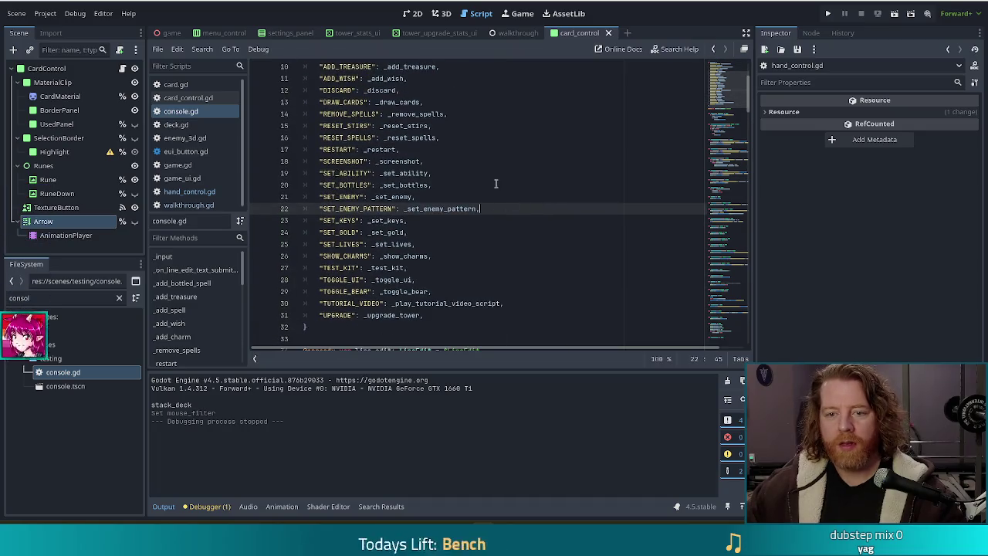
pyautogui.moveTo(450, 104); pyautogui.dragTo(452, 87)
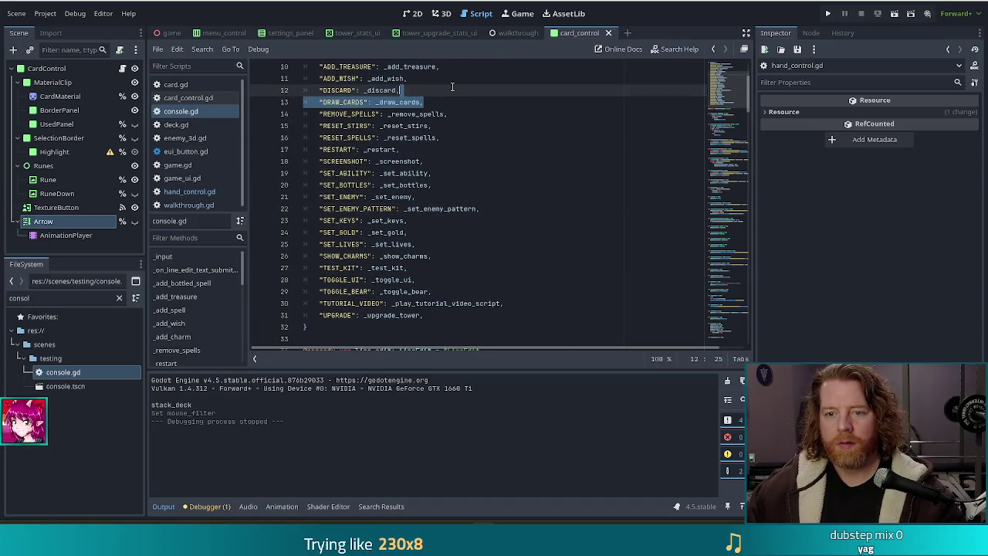
pyautogui.hotkey('ctrl', 'c')
pyautogui.press('Down')
pyautogui.hotkey('ctrl', 'v')
pyautogui.doubleClick(348, 114)
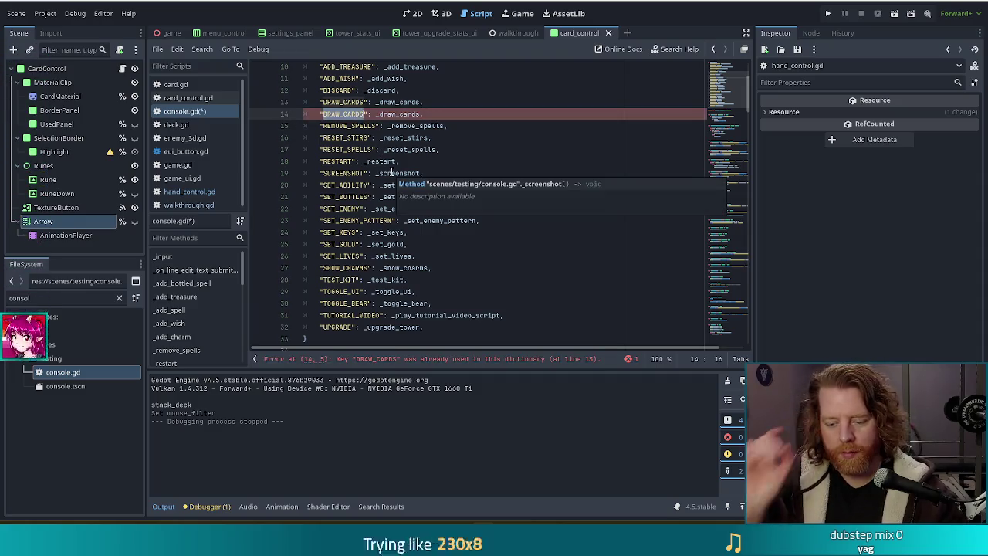
pyautogui.write('HIGHLIGHT')
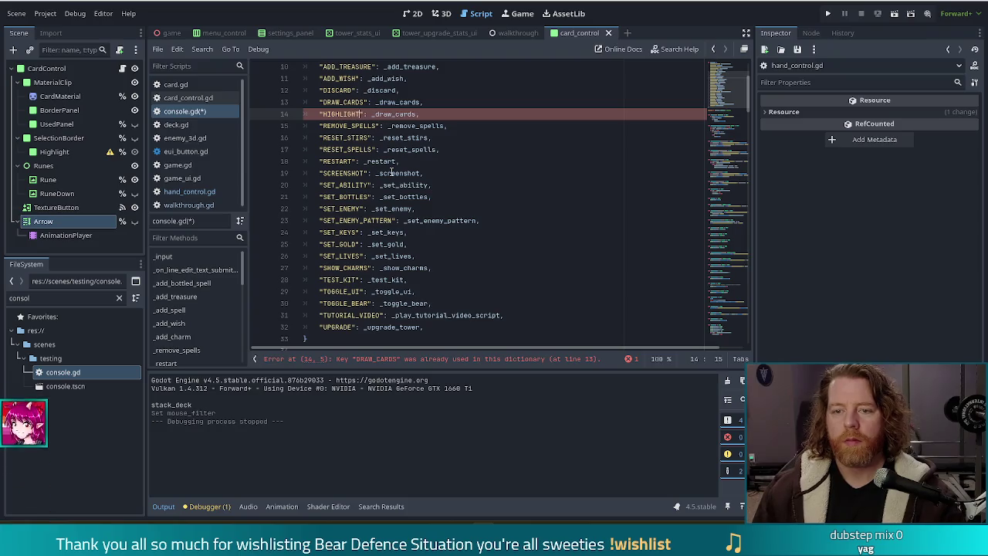
# Map the HIGHLIGHT entry to the _highlight_best_hand function
pyautogui.hotkey('ctrl', 'shift', 'Right')
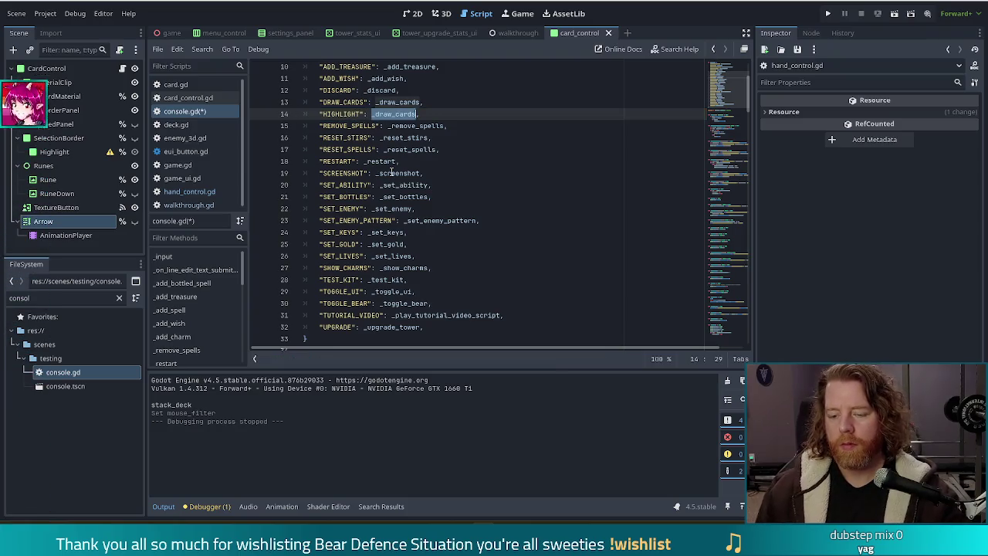
pyautogui.write('_highli')
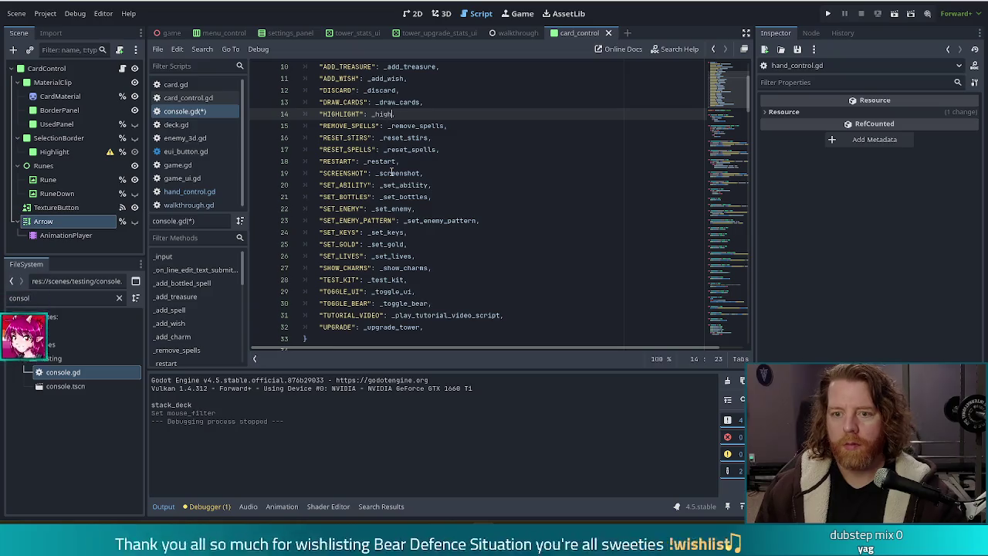
pyautogui.press('BackSpace')
pyautogui.press('BackSpace')
pyautogui.press('BackSpace')
pyautogui.write('high')
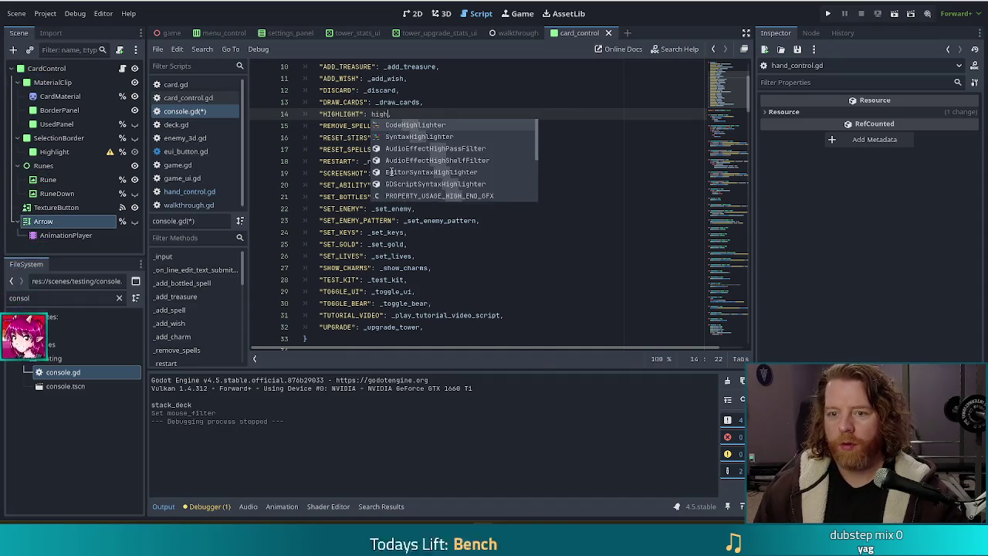
pyautogui.write('light,')
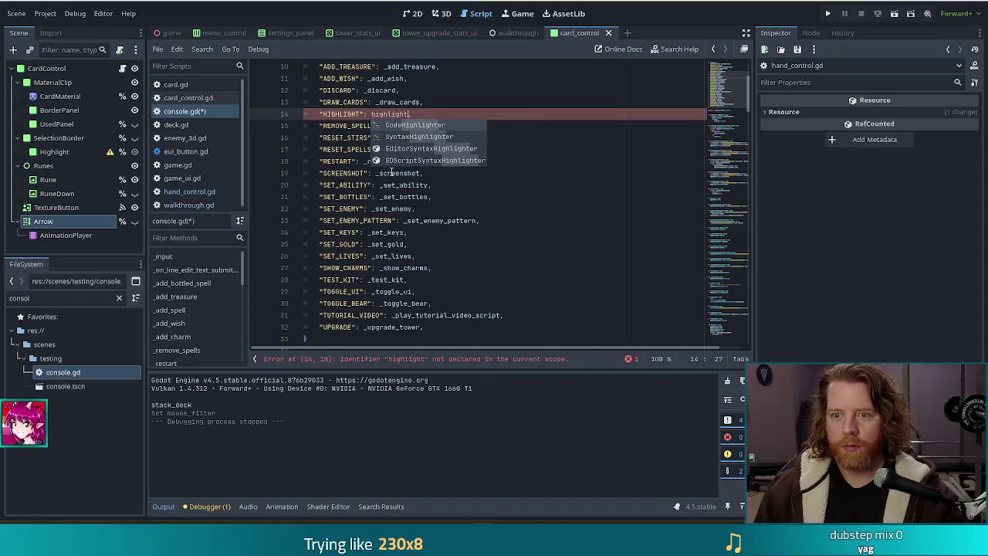
pyautogui.moveTo(726, 92)
pyautogui.mouseDown()
pyautogui.moveTo(720, 402)
pyautogui.moveTo(718, 91)
pyautogui.mouseUp()
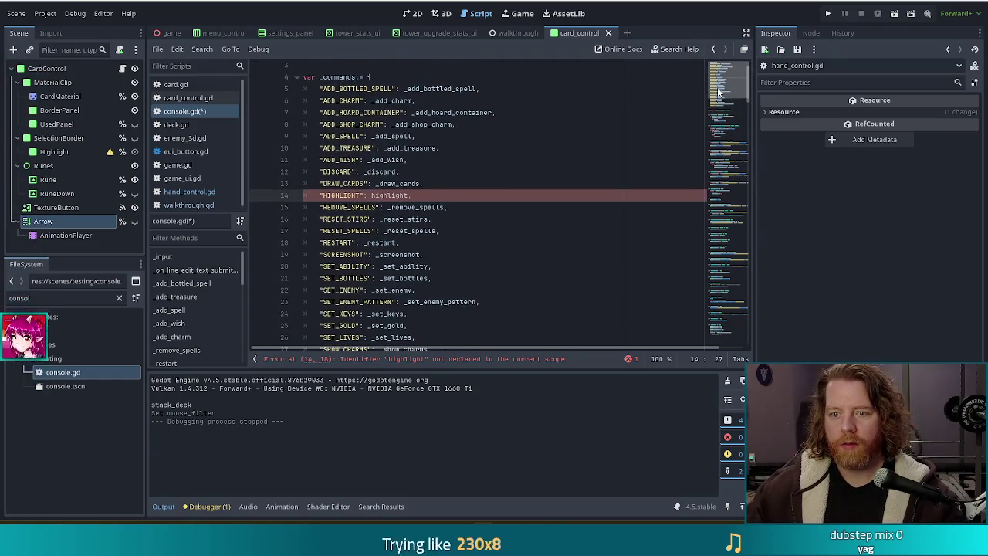
pyautogui.write('_best_hand')
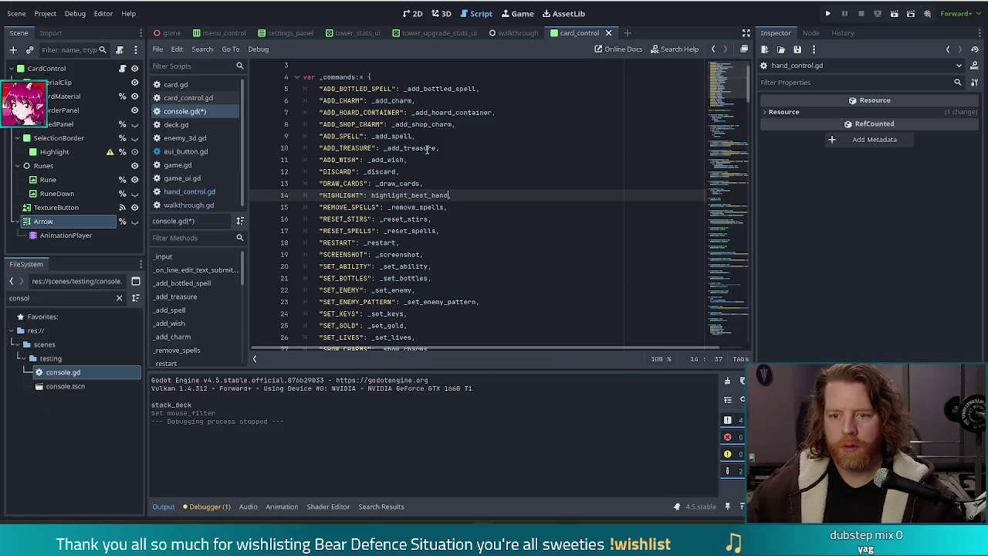
pyautogui.click(368, 195)
pyautogui.write('_')
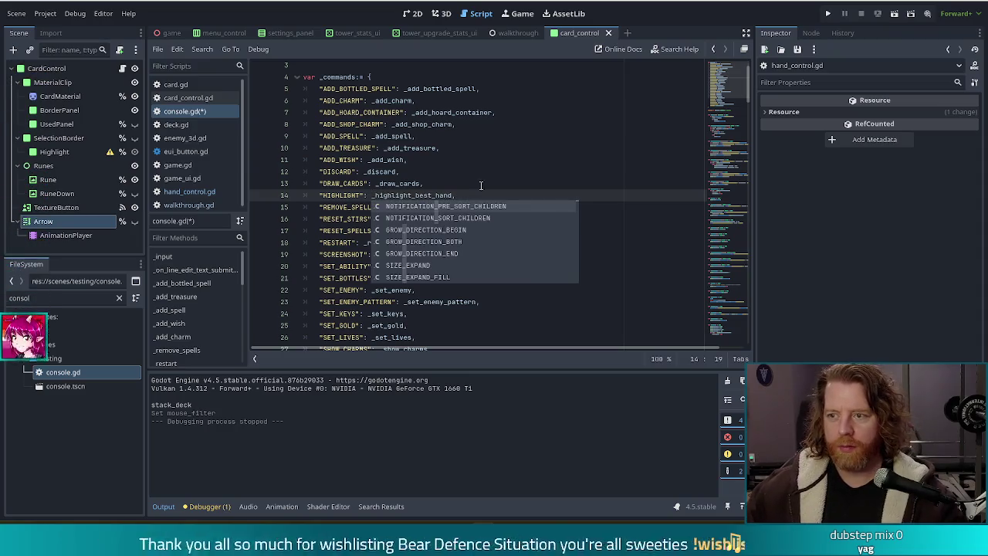
# Rename the console's highlight_best_hand function to _highlight_best_hand and save the project
pyautogui.moveTo(737, 81); pyautogui.dragTo(730, 316)
pyautogui.click(320, 303)
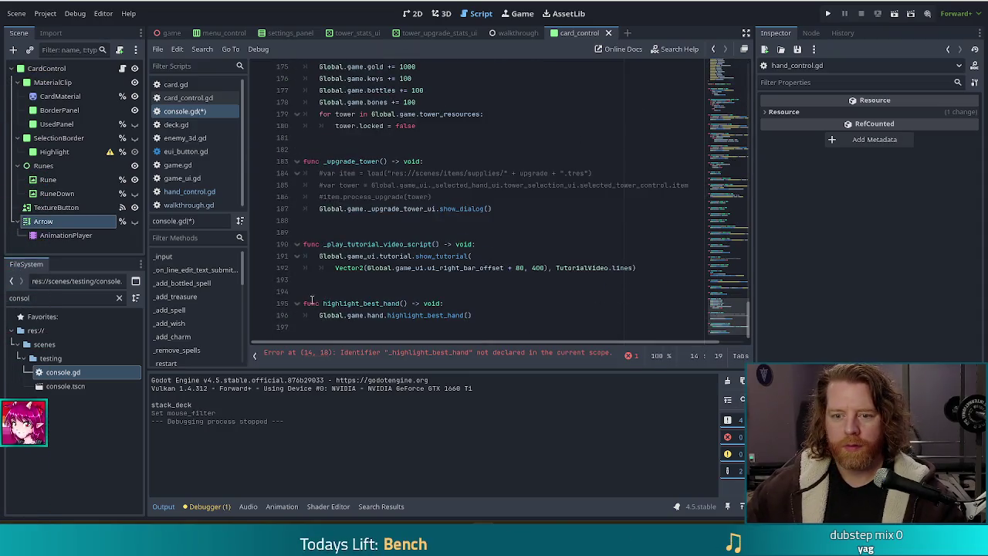
pyautogui.write('_')
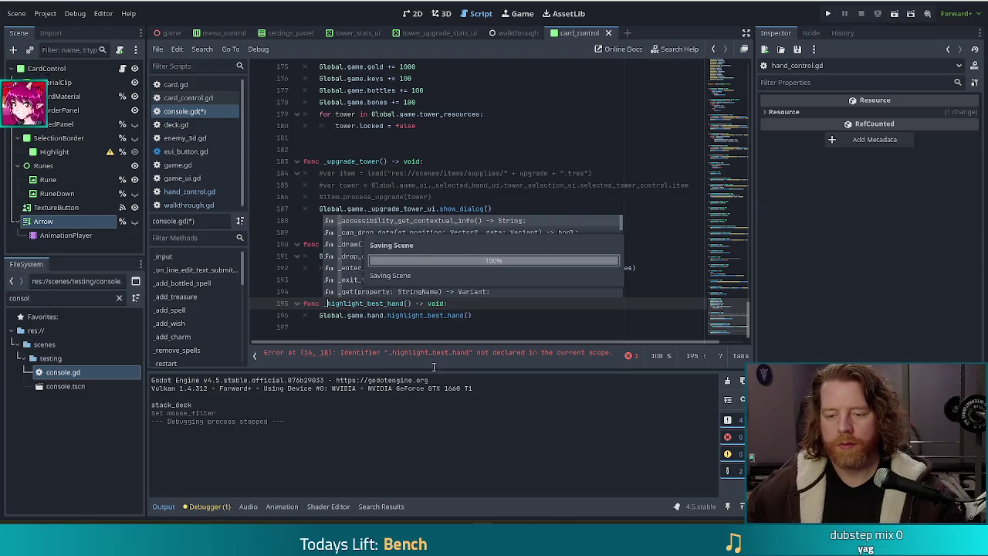
pyautogui.click(497, 317)
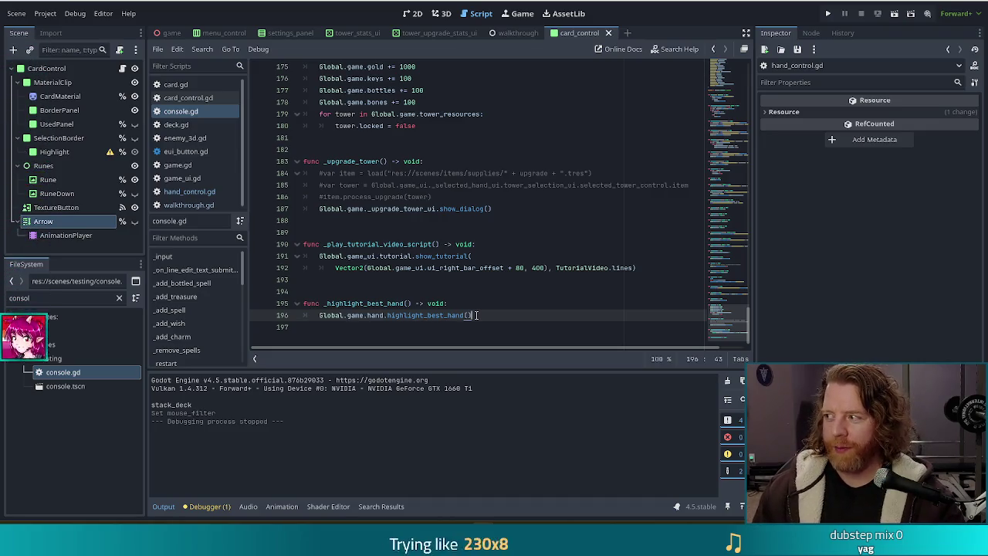
pyautogui.hotkey('ctrl', 's')
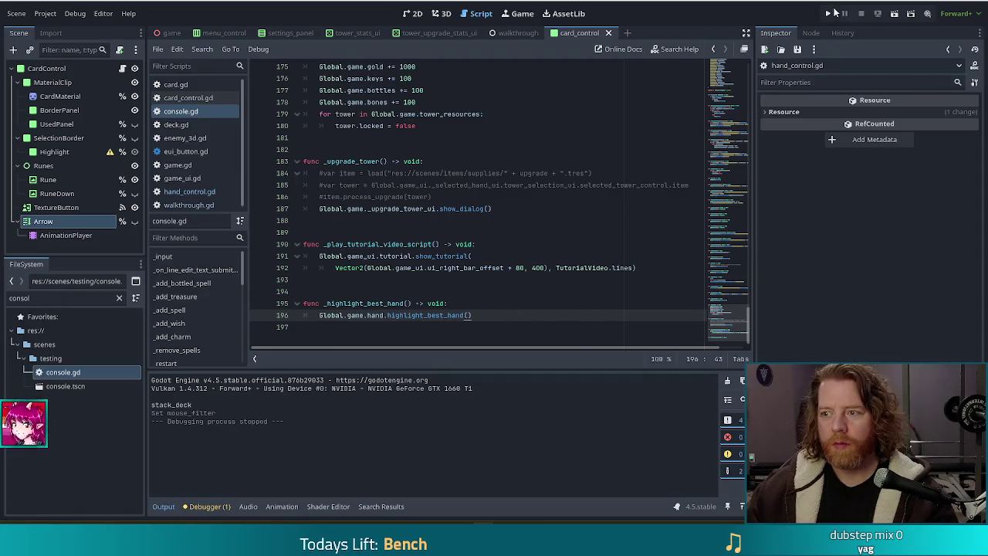
# Run the project, start a new game and enter 'highlight' in the in-game console
pyautogui.click(828, 13)
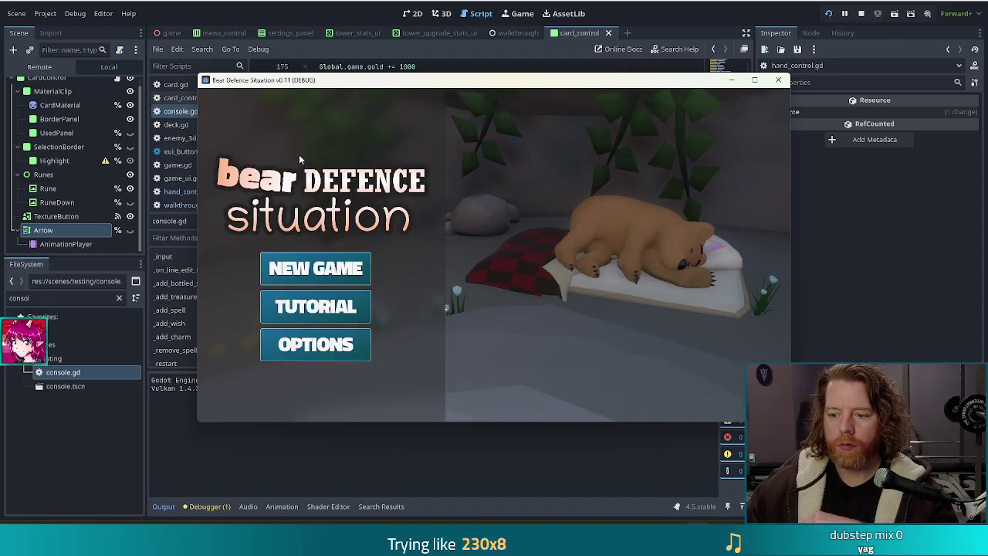
pyautogui.click(306, 270)
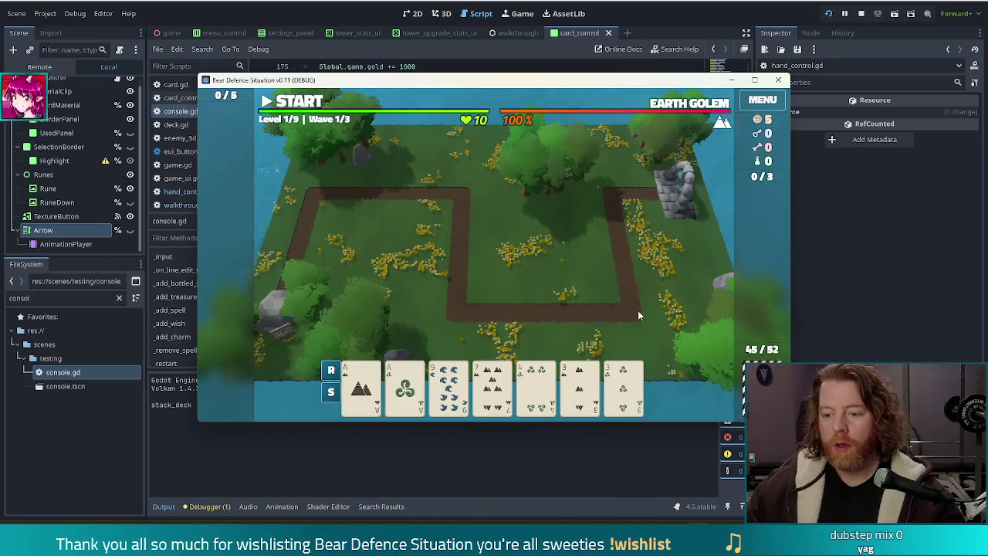
pyautogui.press('`')
pyautogui.write('highlight')
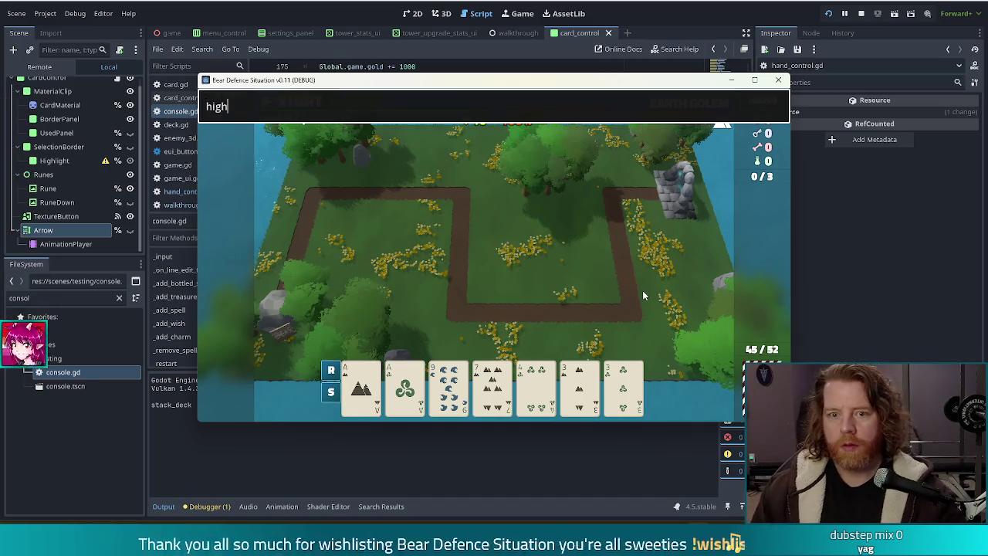
pyautogui.press('Return')
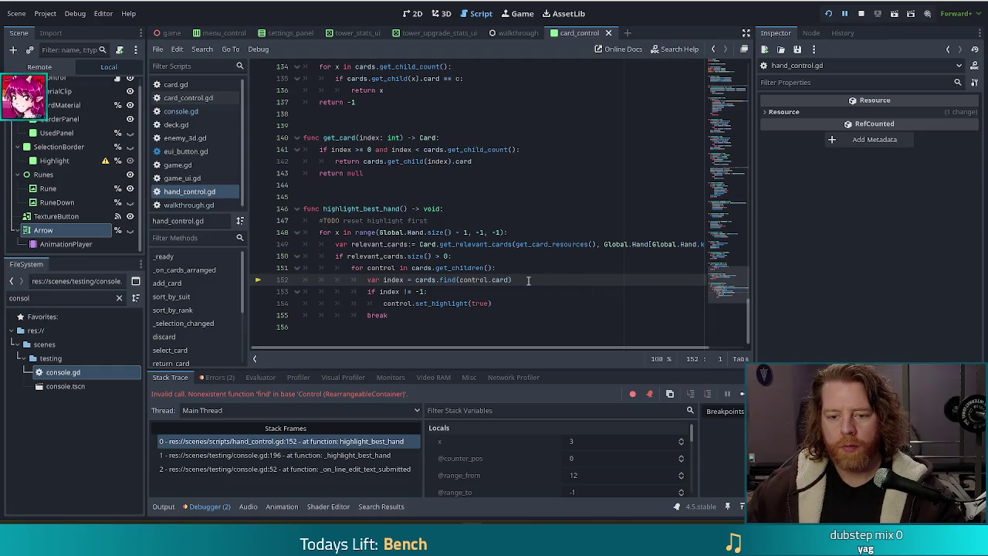
# Try adding get_children after cards on line 152, then remove it and save
pyautogui.click(424, 281)
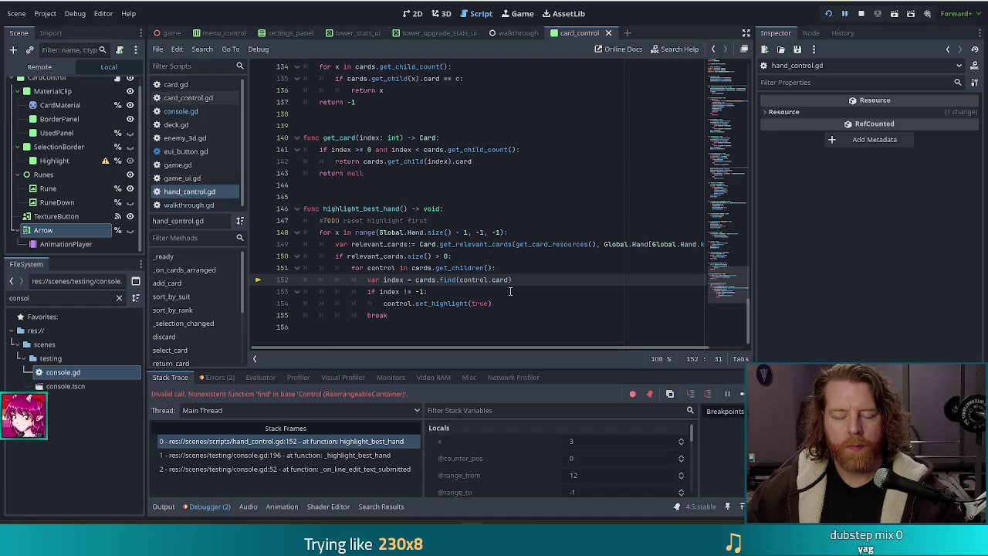
pyautogui.click(437, 280)
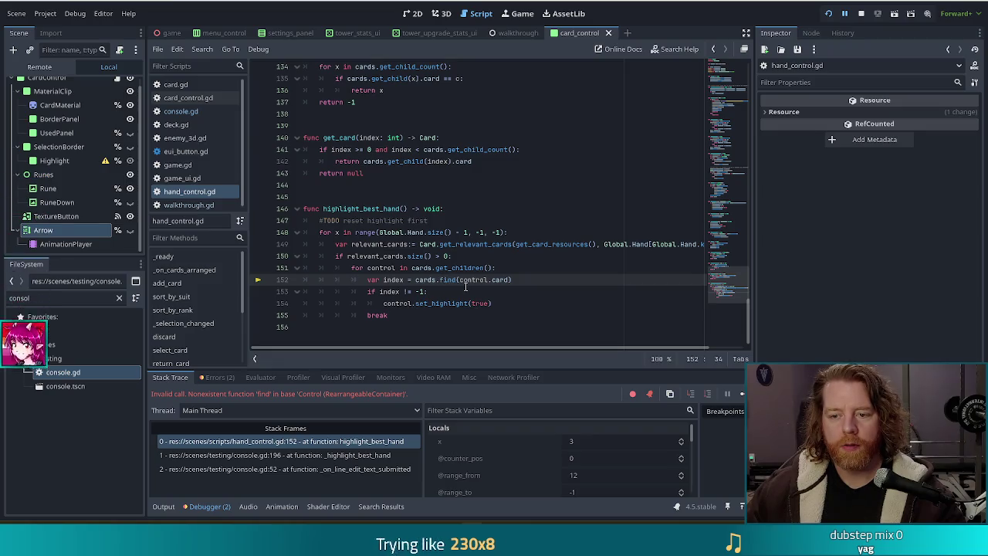
pyautogui.write('.get')
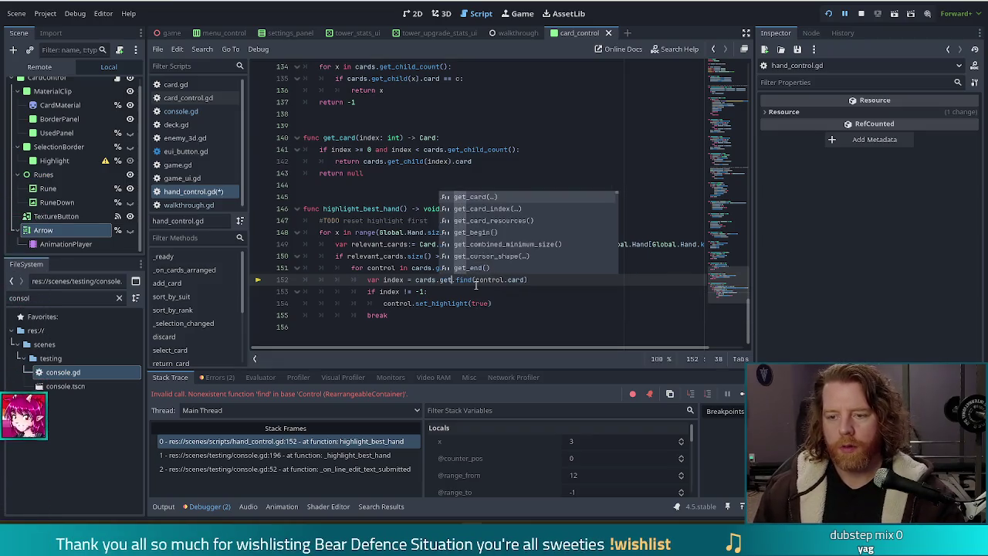
pyautogui.write('_chi')
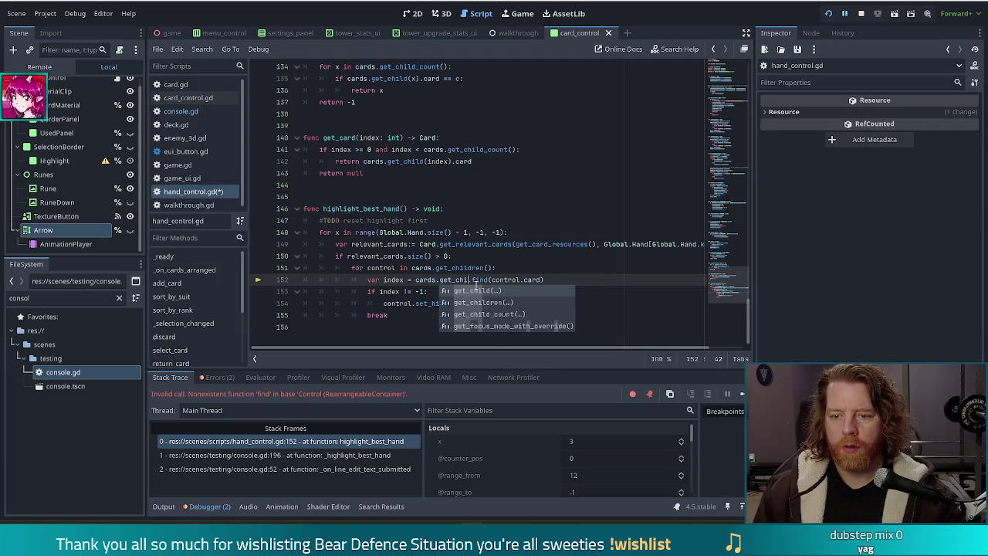
pyautogui.press('Down')
pyautogui.press('Return')
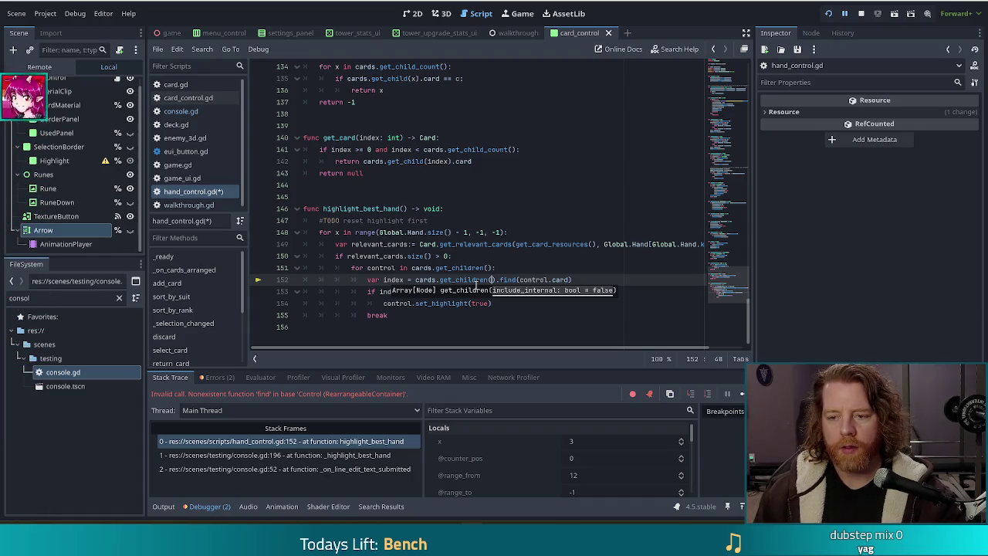
pyautogui.press('BackSpace')
pyautogui.press('BackSpace')
pyautogui.press('BackSpace')
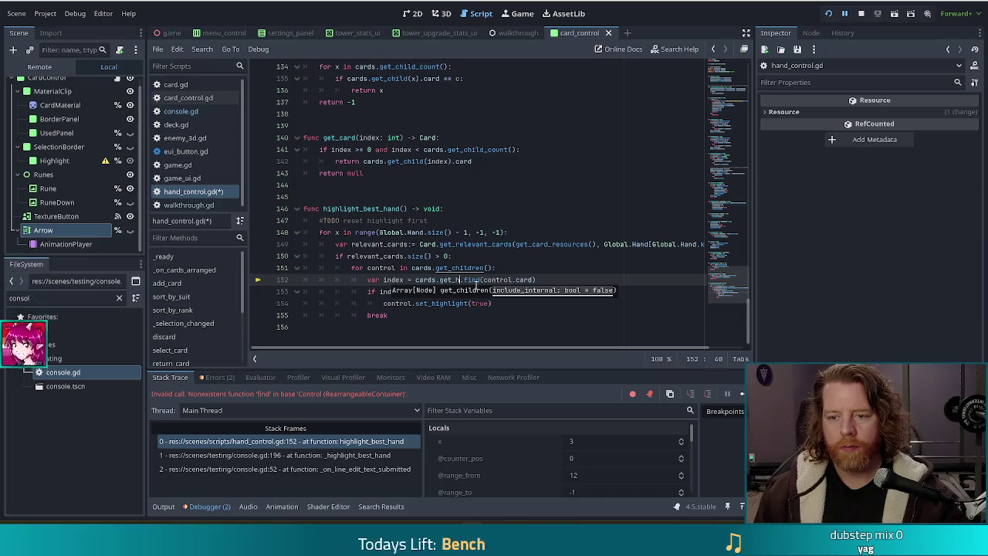
pyautogui.hotkey('ctrl', 's')
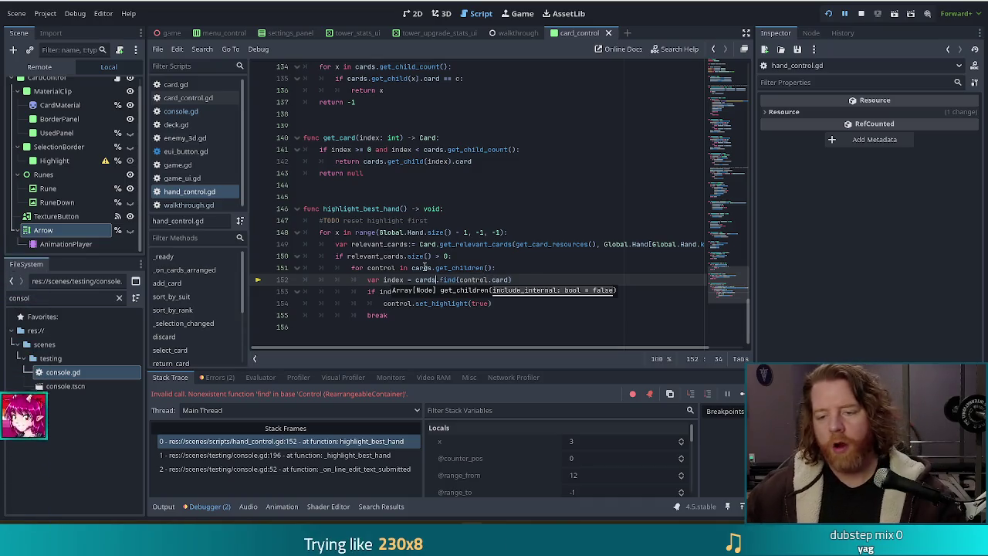
pyautogui.press('Left')
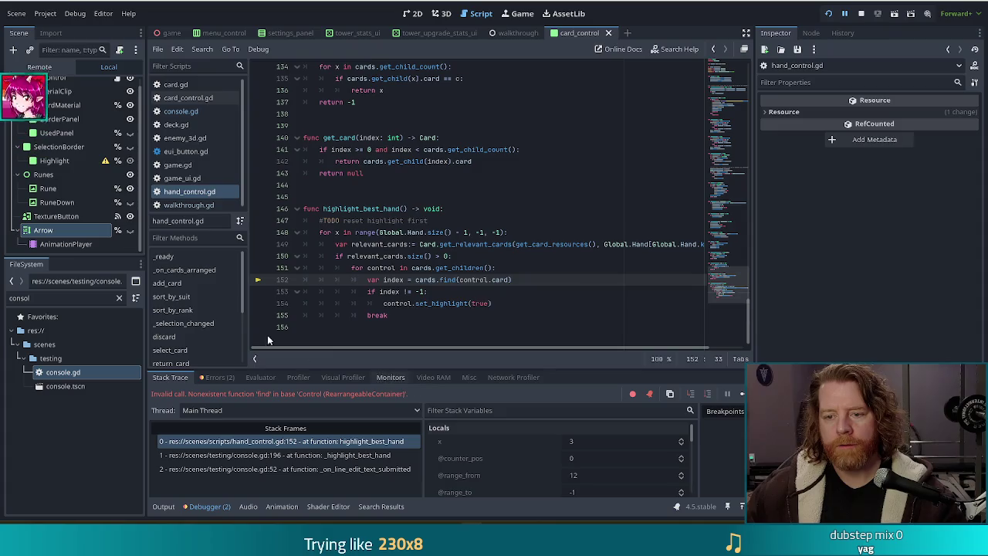
# Replace cards on line 152 with a partially typed get_car call
pyautogui.click(484, 280)
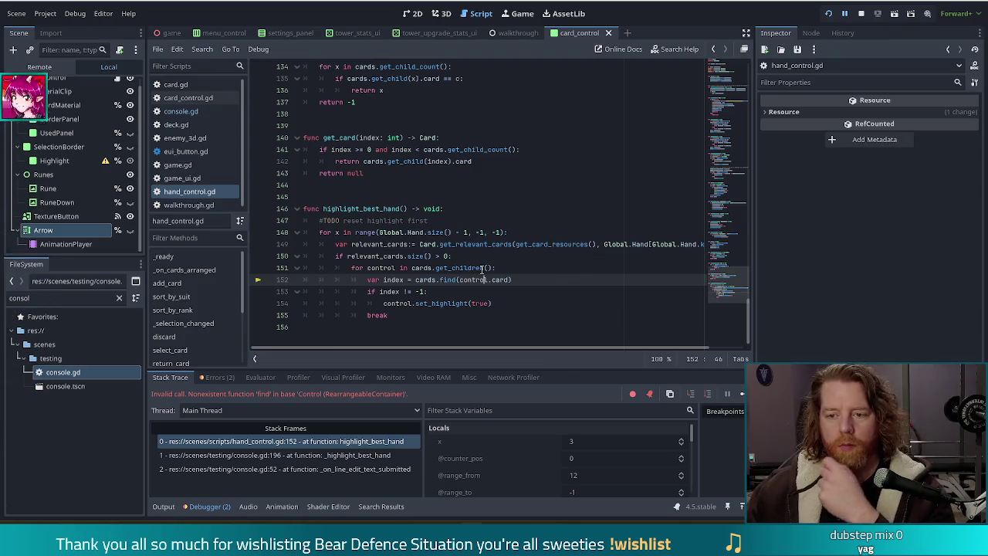
pyautogui.click(618, 244)
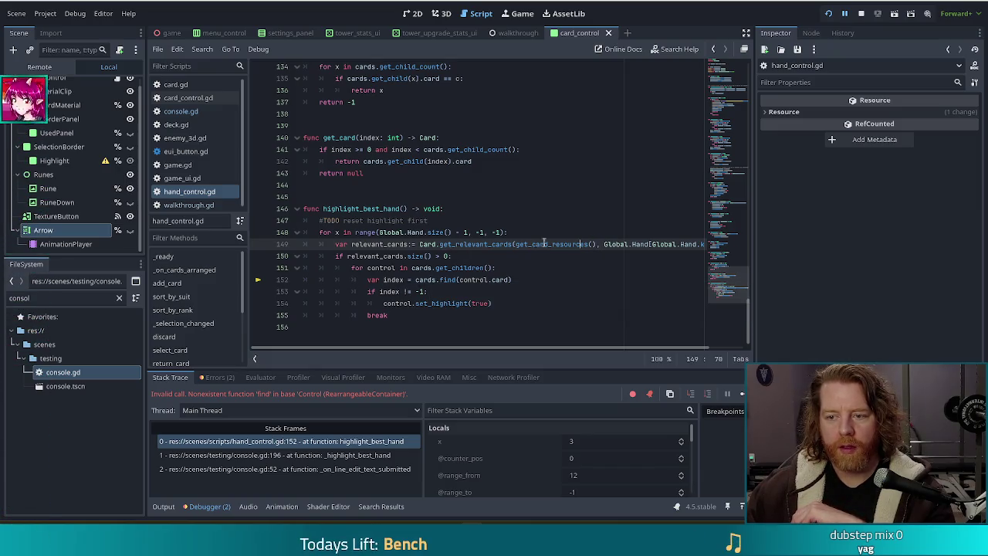
pyautogui.doubleClick(415, 280)
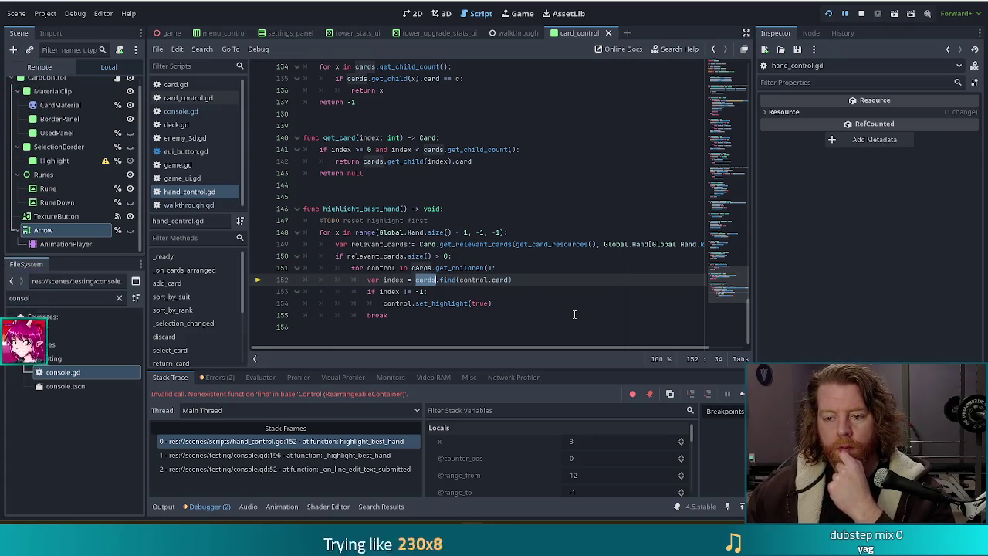
pyautogui.write('get')
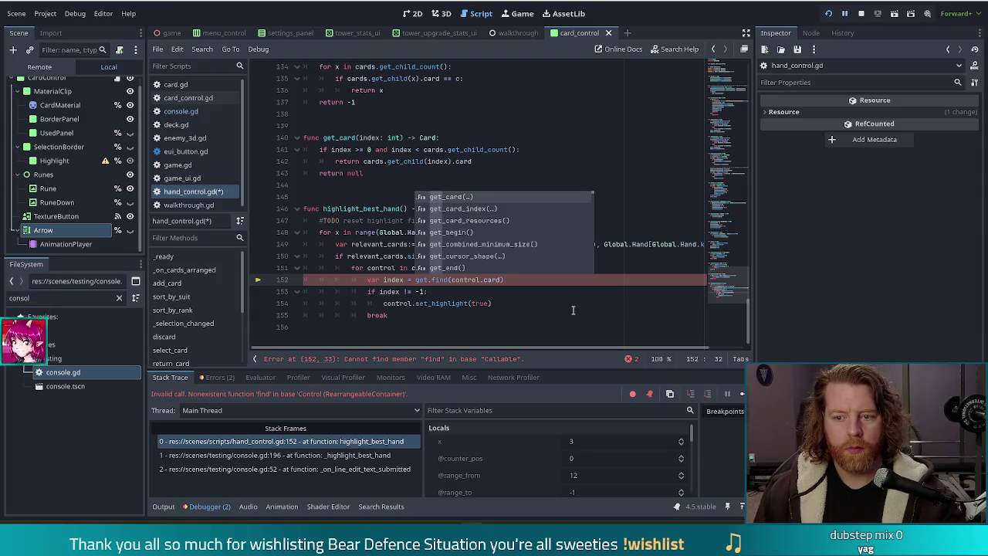
pyautogui.write('_car')
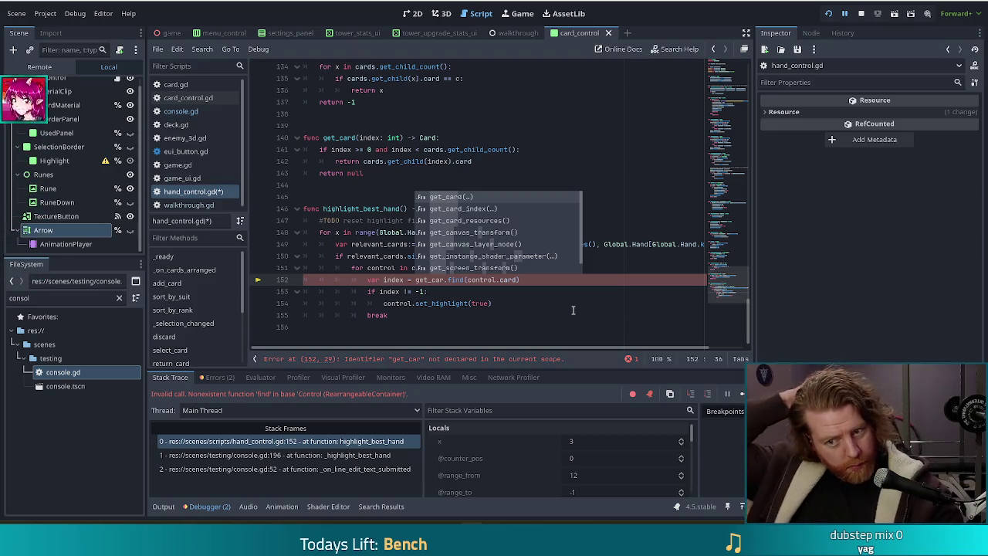
# Review the get_card_resources, relevant_cards and get_children code on lines 149–151
pyautogui.click(494, 303)
pyautogui.click(434, 280)
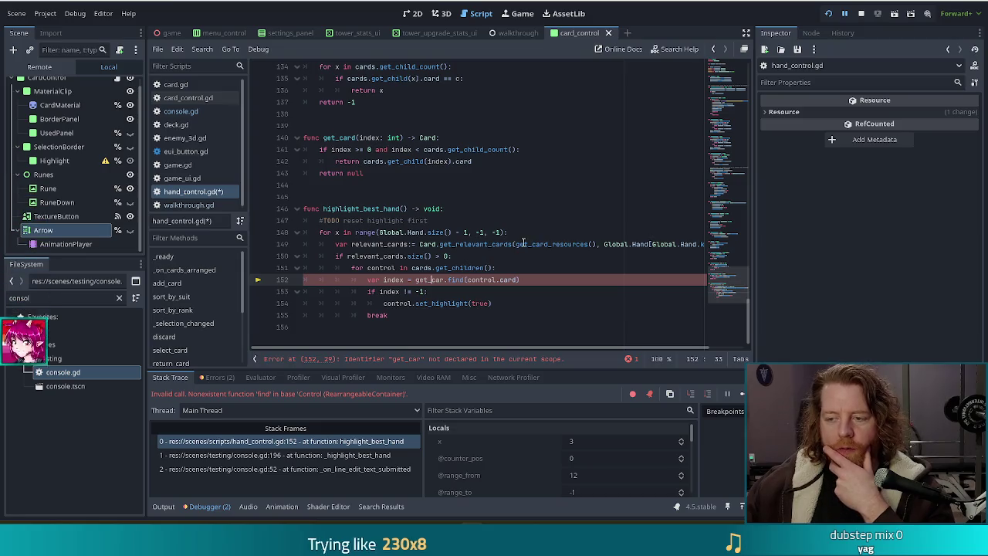
pyautogui.moveTo(495, 244); pyautogui.dragTo(597, 245)
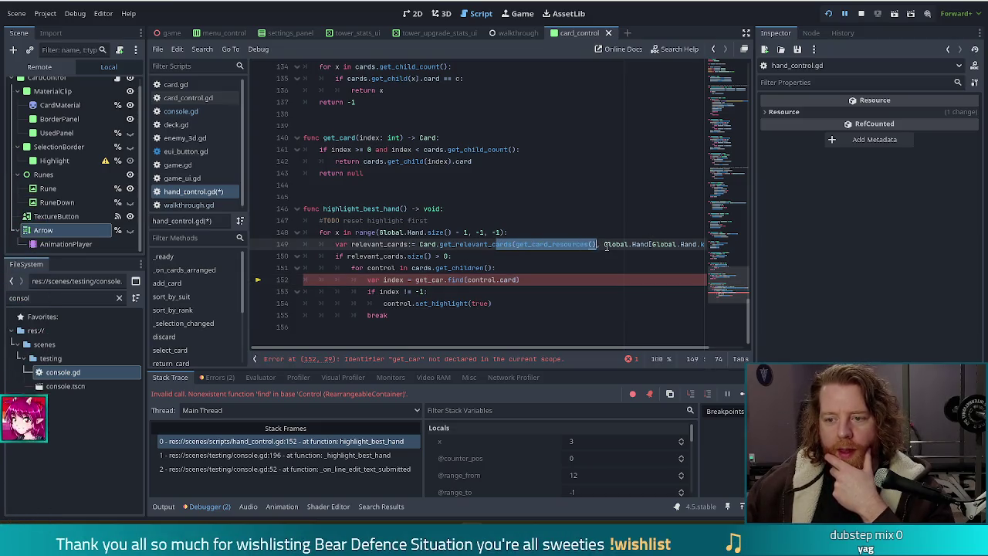
pyautogui.click(650, 244)
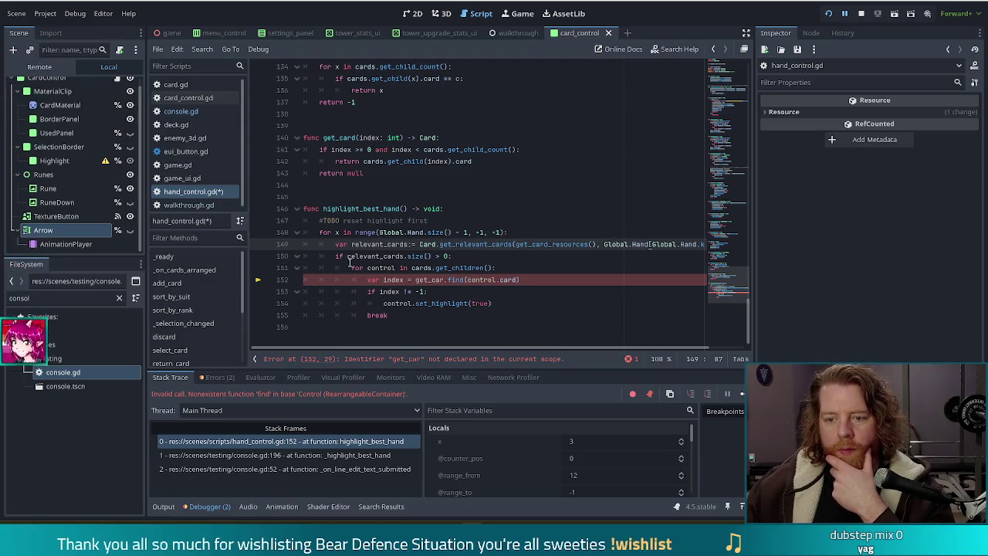
pyautogui.click(384, 256)
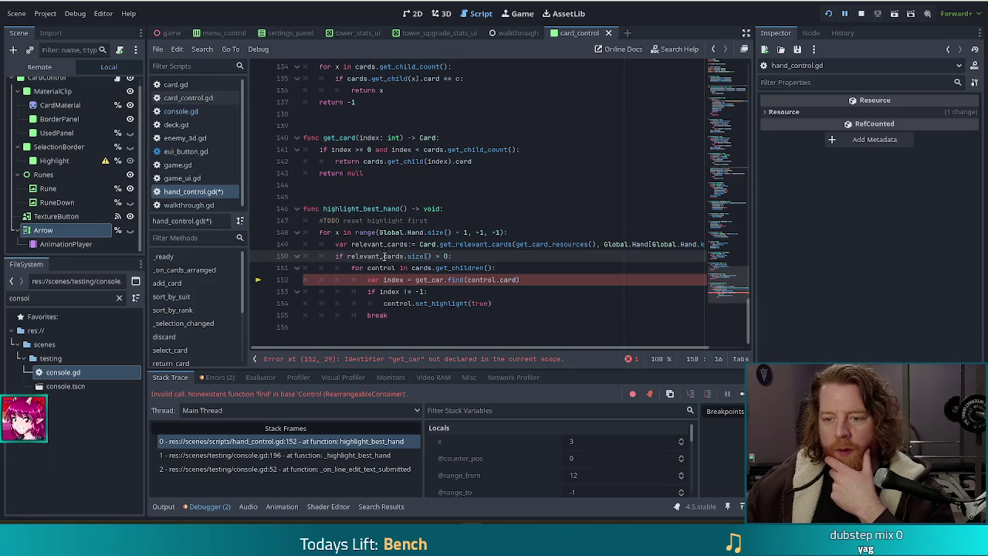
pyautogui.click(395, 268)
pyautogui.moveTo(355, 268); pyautogui.dragTo(498, 268)
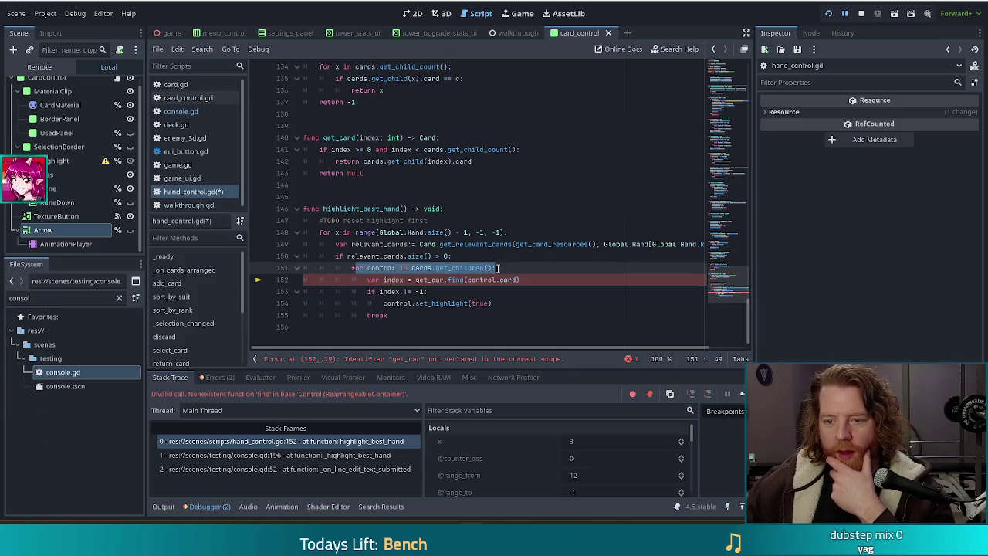
pyautogui.click(353, 270)
pyautogui.click(451, 268)
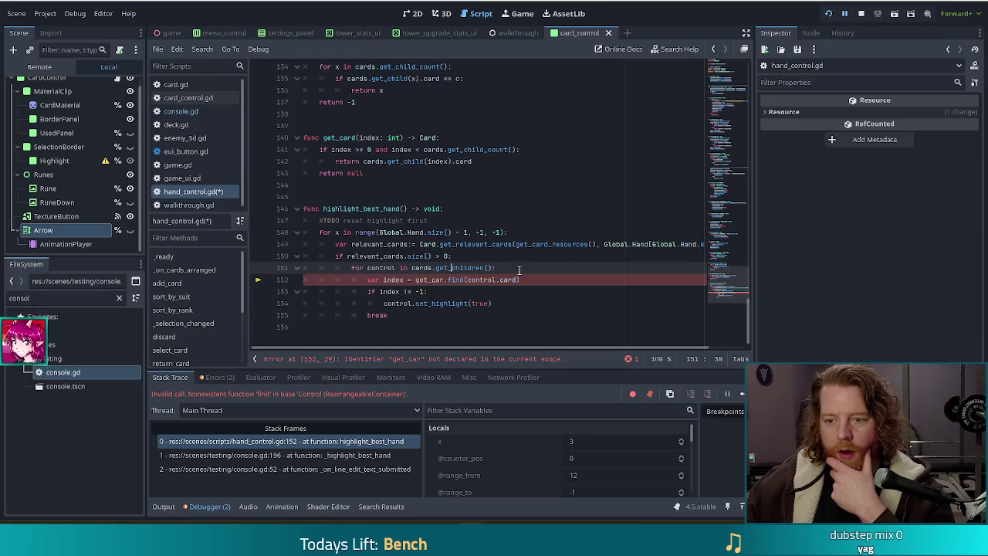
pyautogui.click(489, 279)
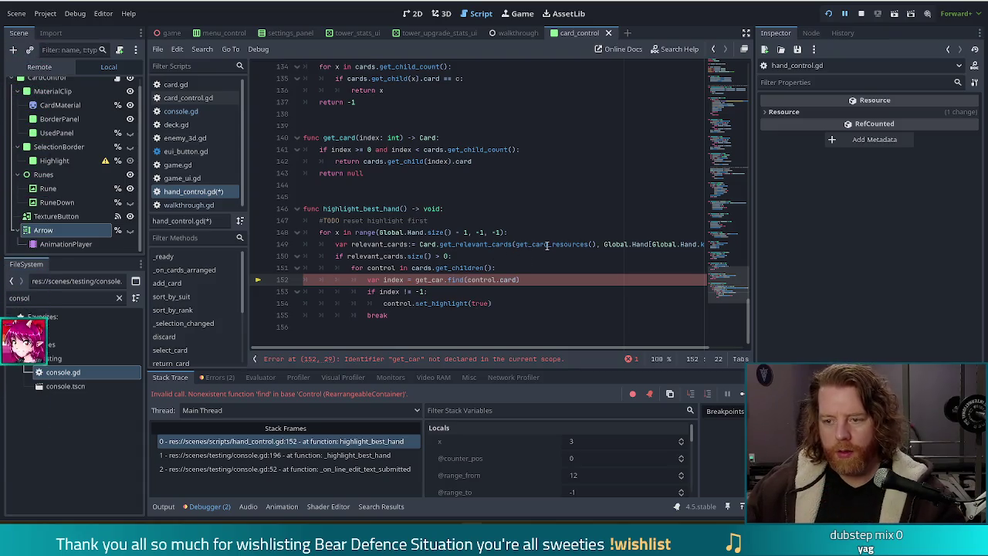
# Make line 152 use get_card_resources().find(control.card), save, and relaunch the game with F5
pyautogui.doubleClick(552, 244)
pyautogui.hotkey('ctrl', 'c')
pyautogui.doubleClick(430, 280)
pyautogui.hotkey('ctrl', 'v')
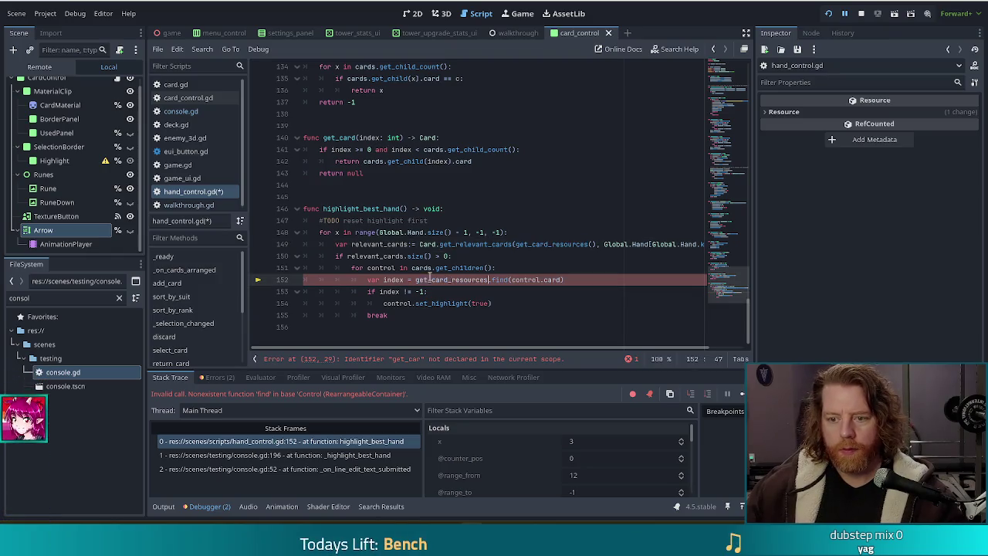
pyautogui.write('()')
pyautogui.click(464, 244)
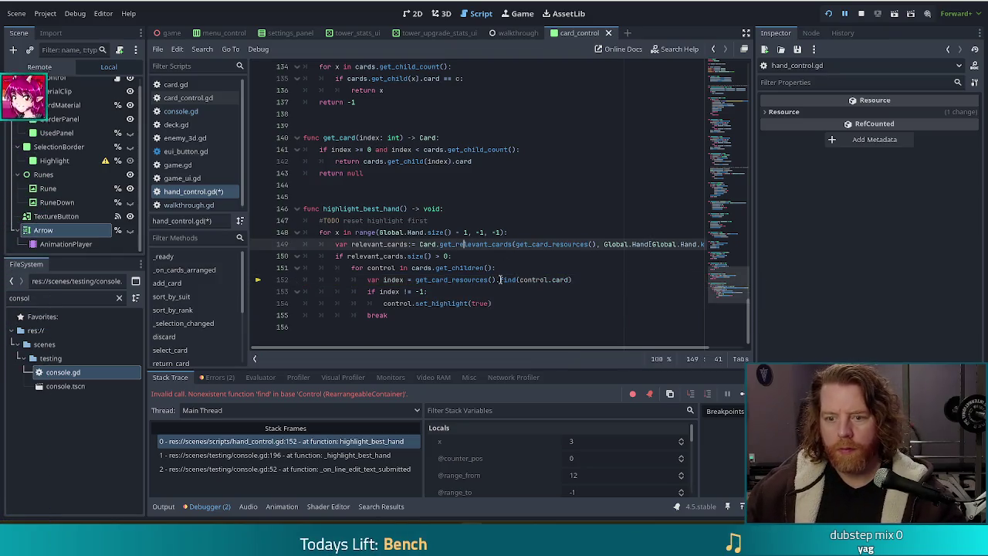
pyautogui.click(412, 268)
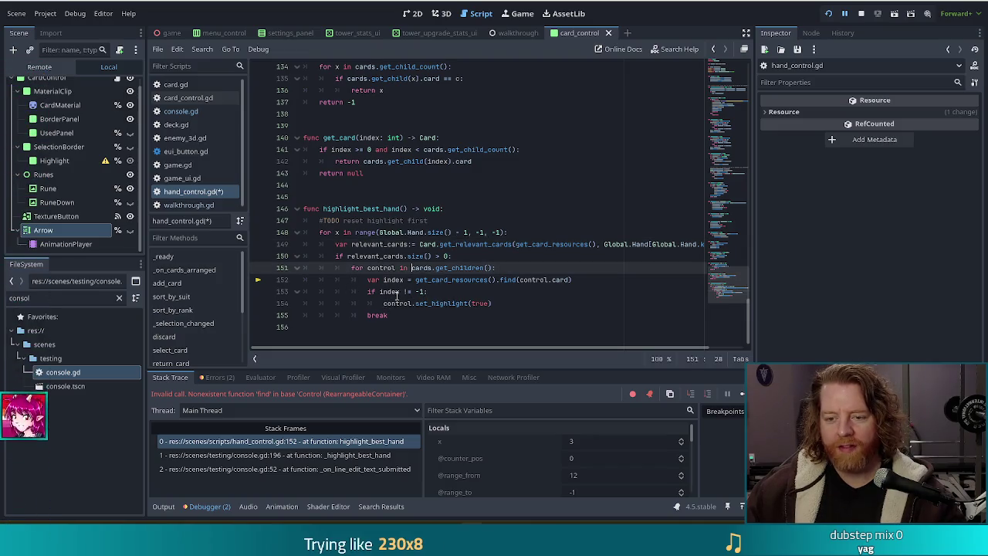
pyautogui.click(392, 292)
pyautogui.hotkey('ctrl', 's')
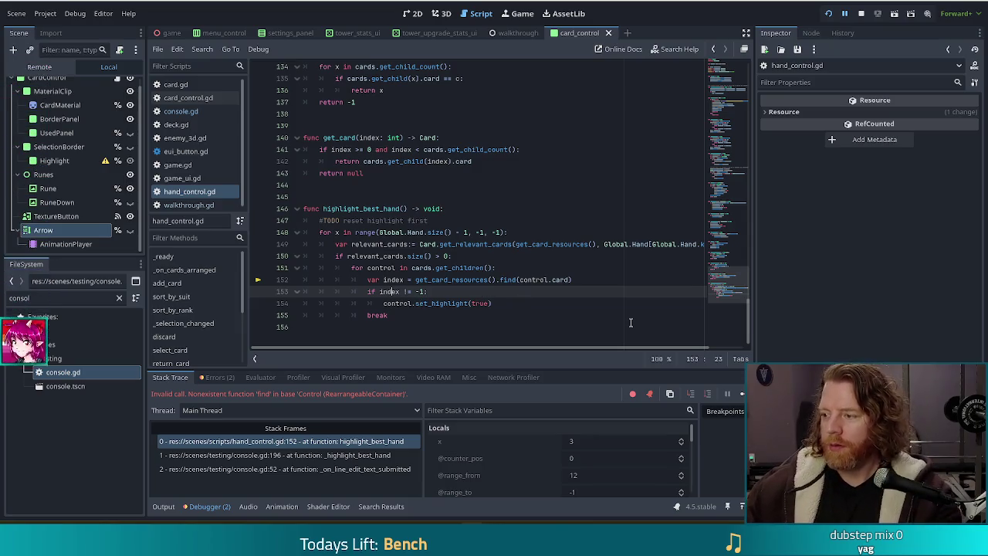
pyautogui.click(465, 283)
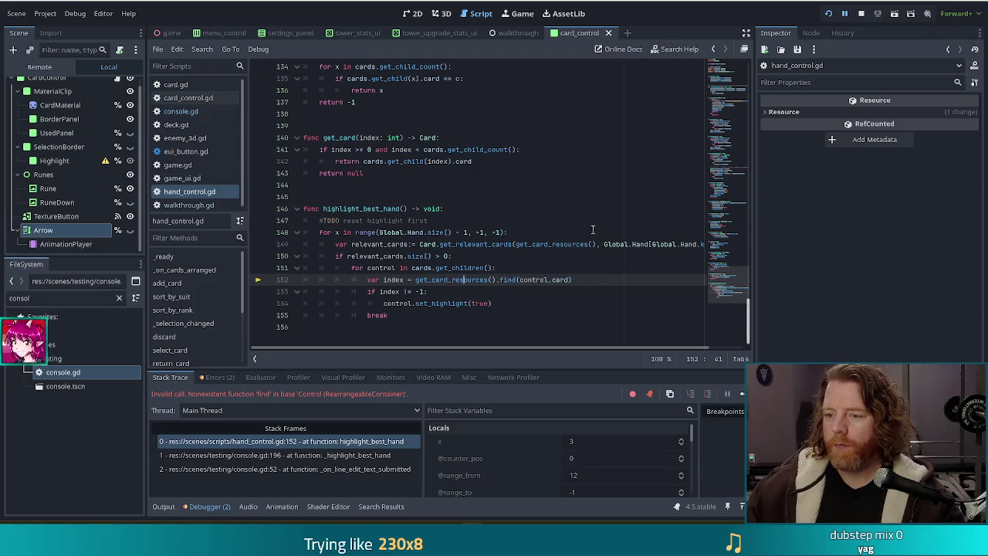
pyautogui.click(541, 280)
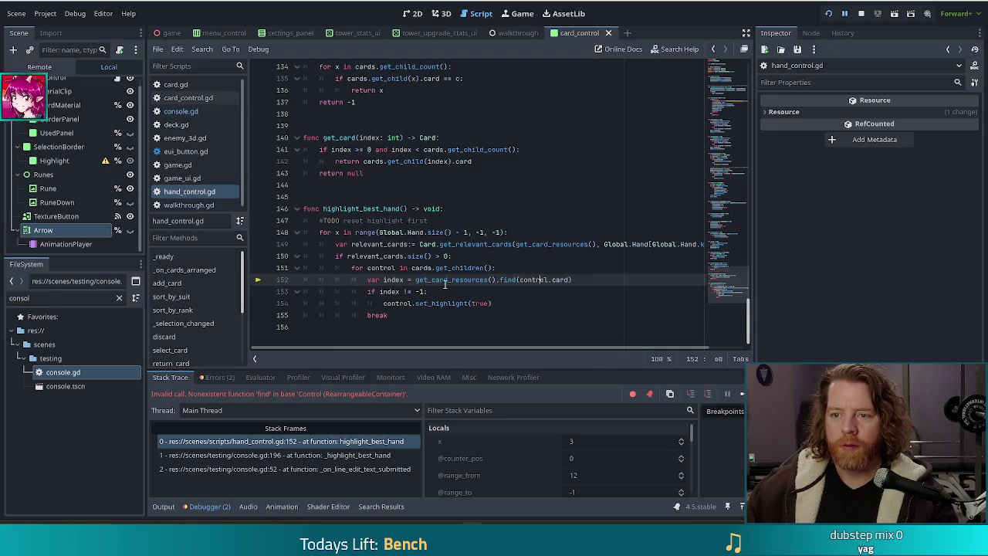
pyautogui.press('F5')
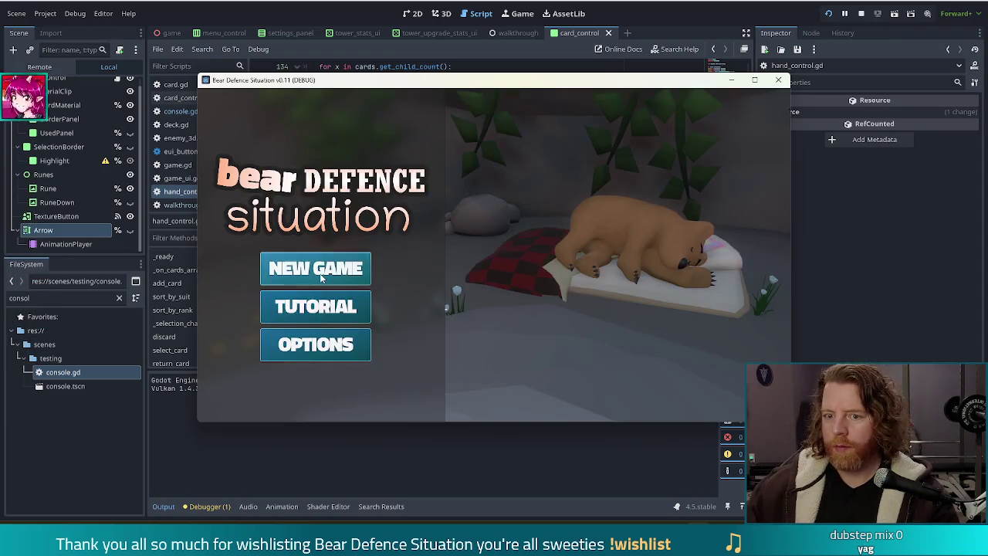
# Start a new game and run 'highlight' to arrow the Ace of Wind card, then stop the game
pyautogui.click(327, 268)
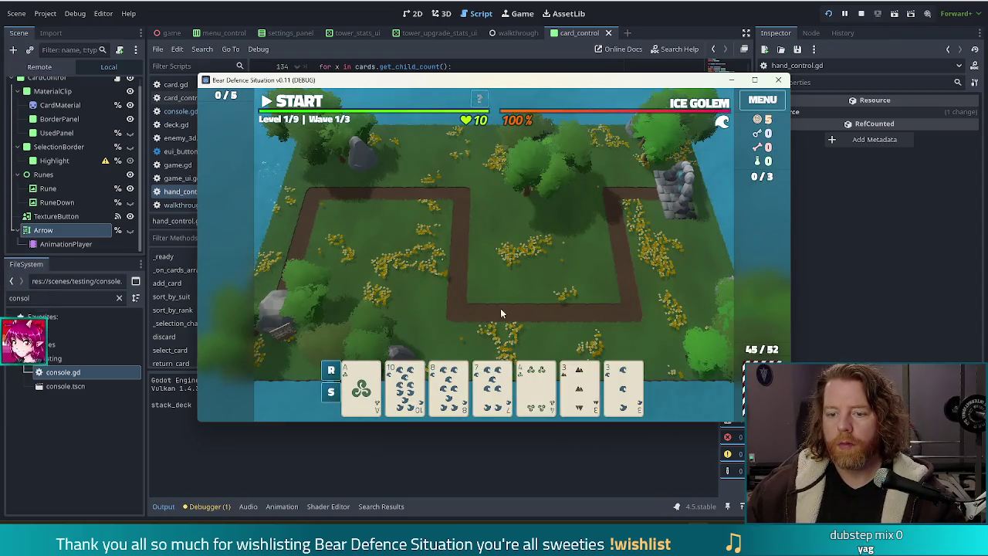
pyautogui.press('`')
pyautogui.write('highlight')
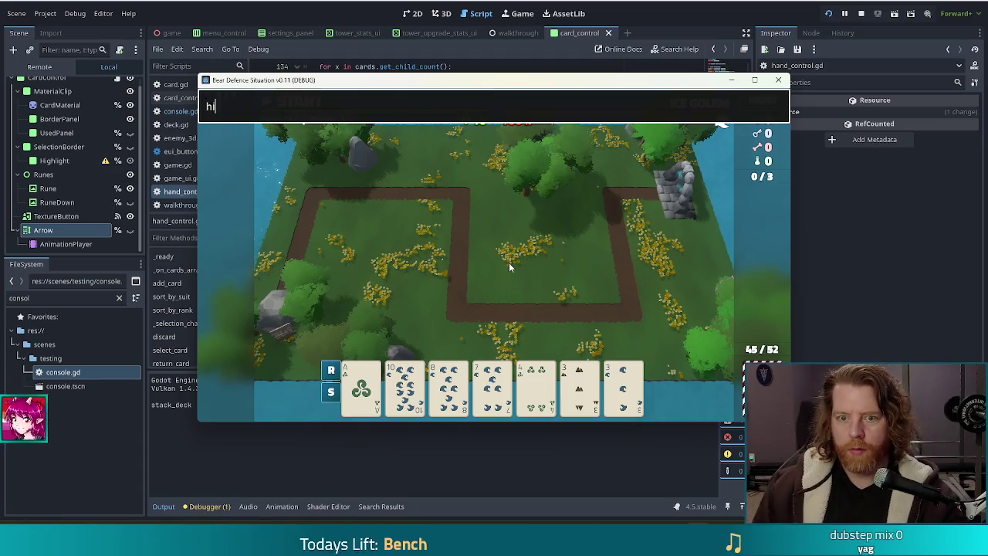
pyautogui.press('Return')
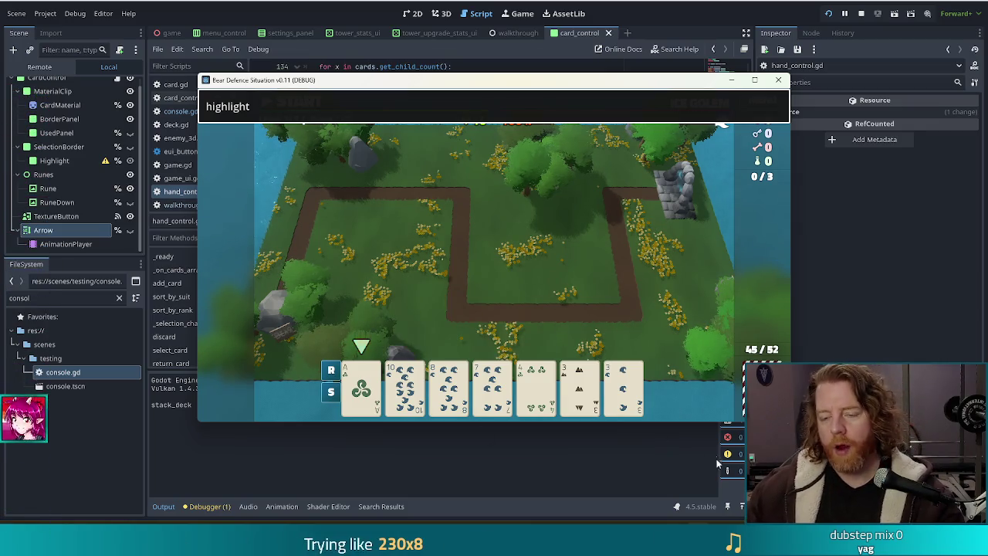
pyautogui.moveTo(623, 387)
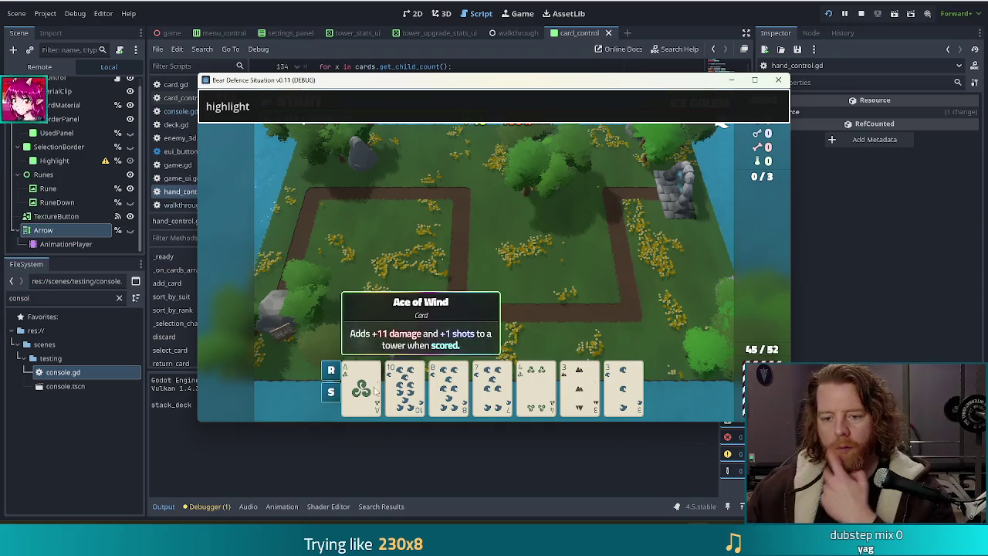
pyautogui.moveTo(493, 386)
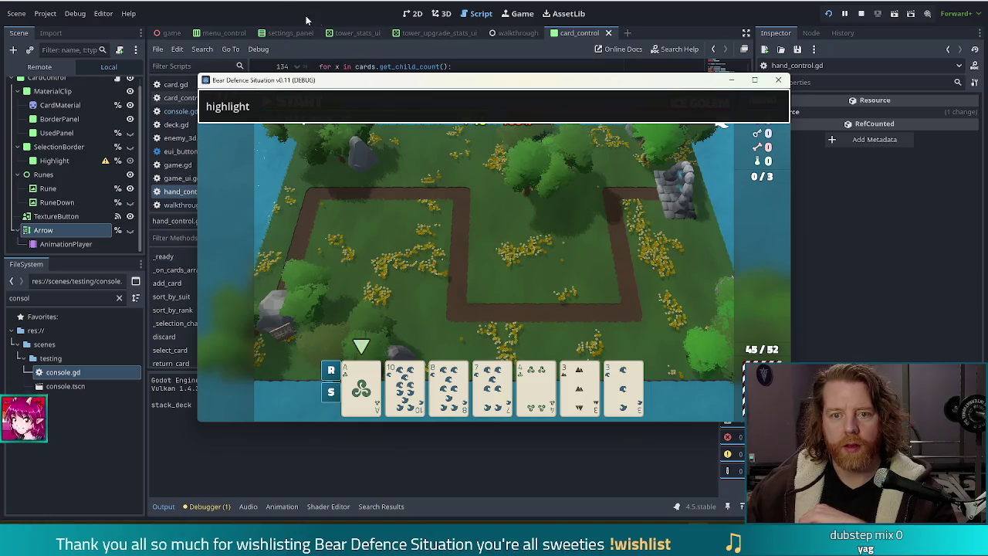
pyautogui.click(862, 15)
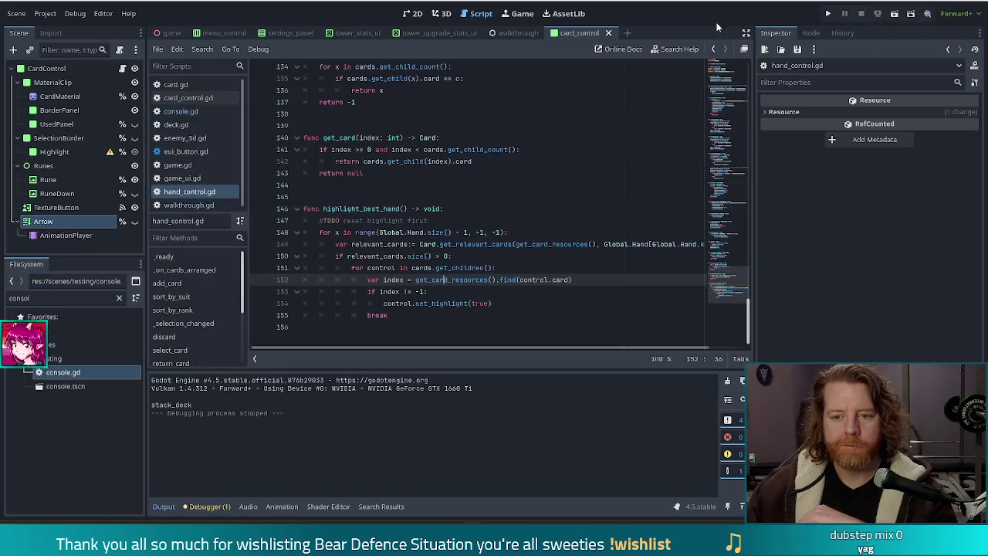
# Review highlight_best_hand's loop ending in break, then relaunch the game and start a new game
pyautogui.click(430, 247)
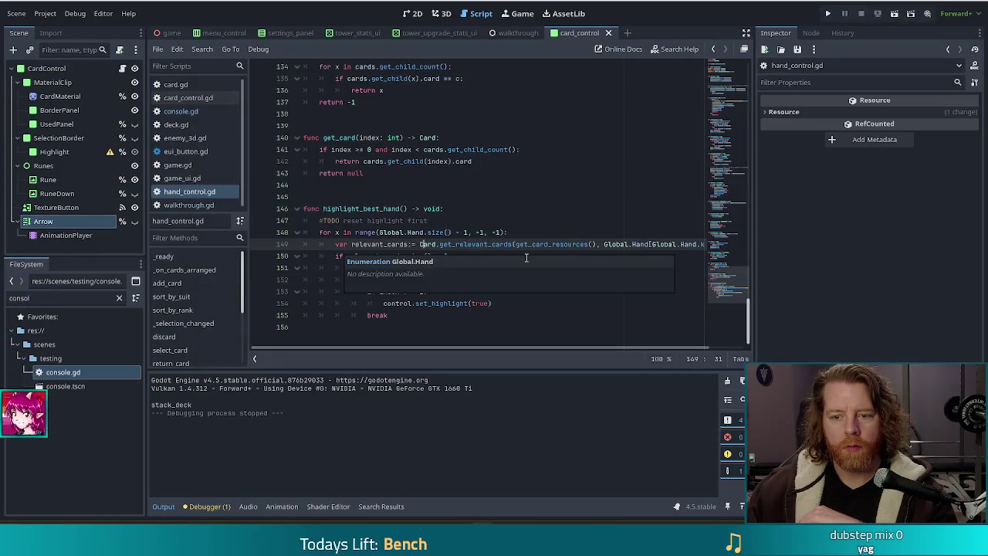
pyautogui.click(406, 317)
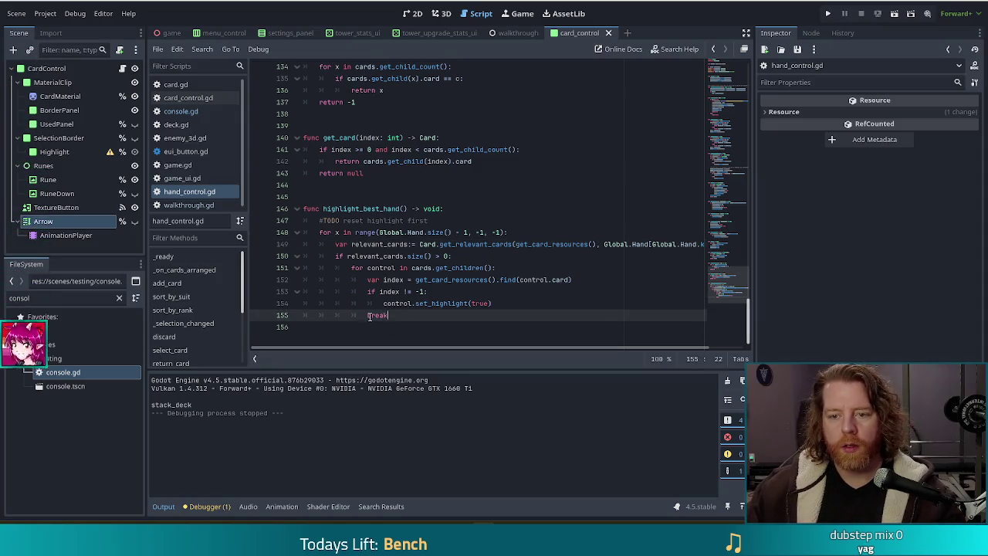
pyautogui.click(369, 316)
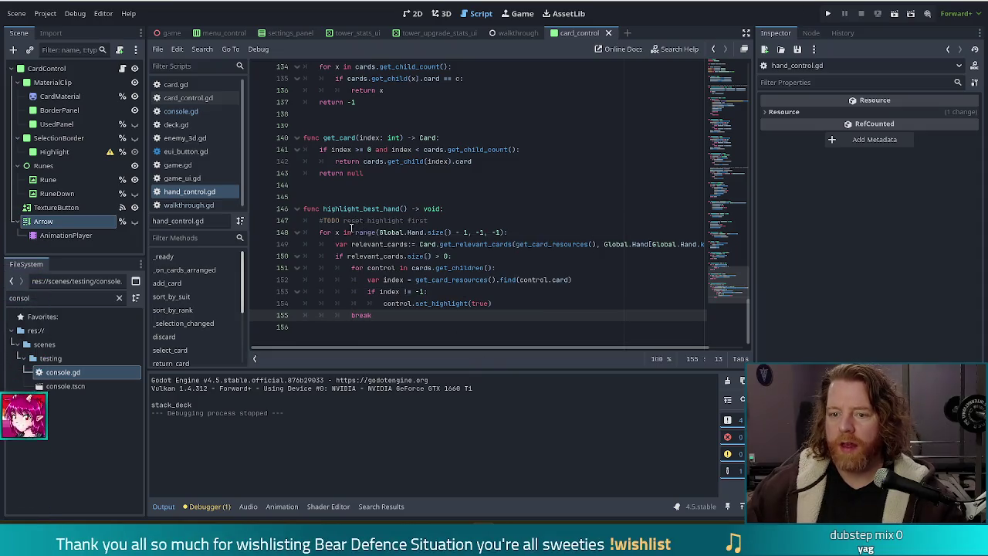
pyautogui.moveTo(351, 222); pyautogui.dragTo(415, 331)
pyautogui.click(426, 303)
pyautogui.click(877, 14)
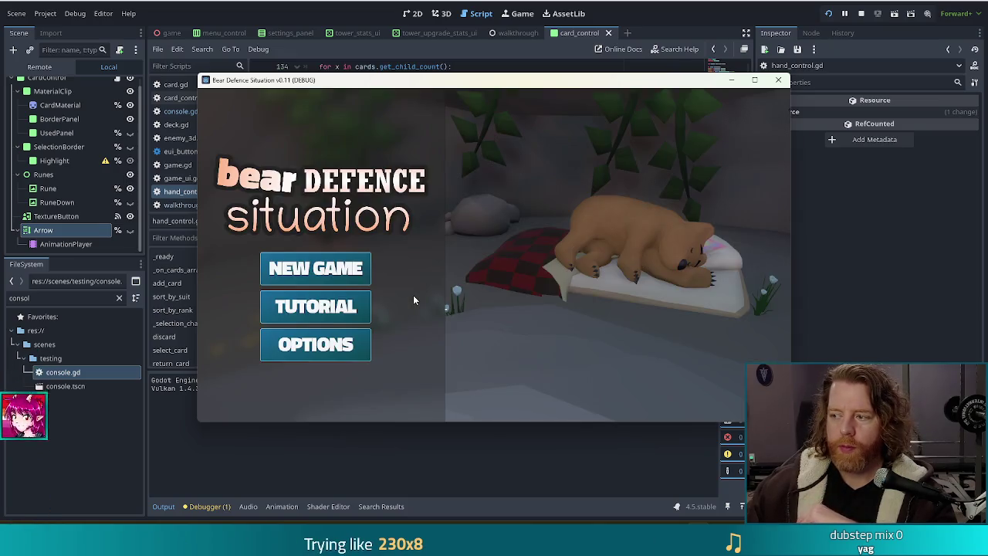
pyautogui.click(332, 297)
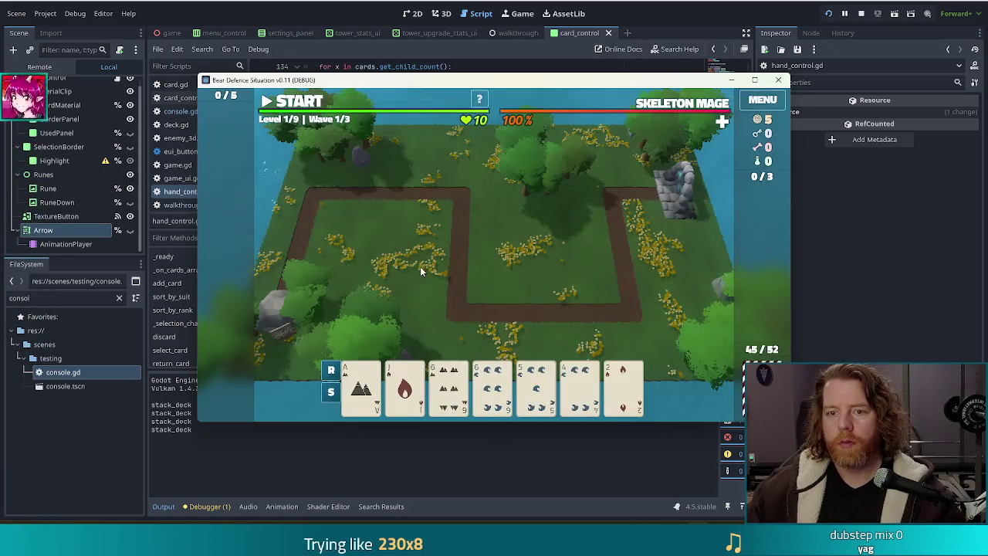
# Run the highlight command as 'ht' in the debug console, marking all seven cards, then return to the editor
pyautogui.press('`')
pyautogui.write('highlig')
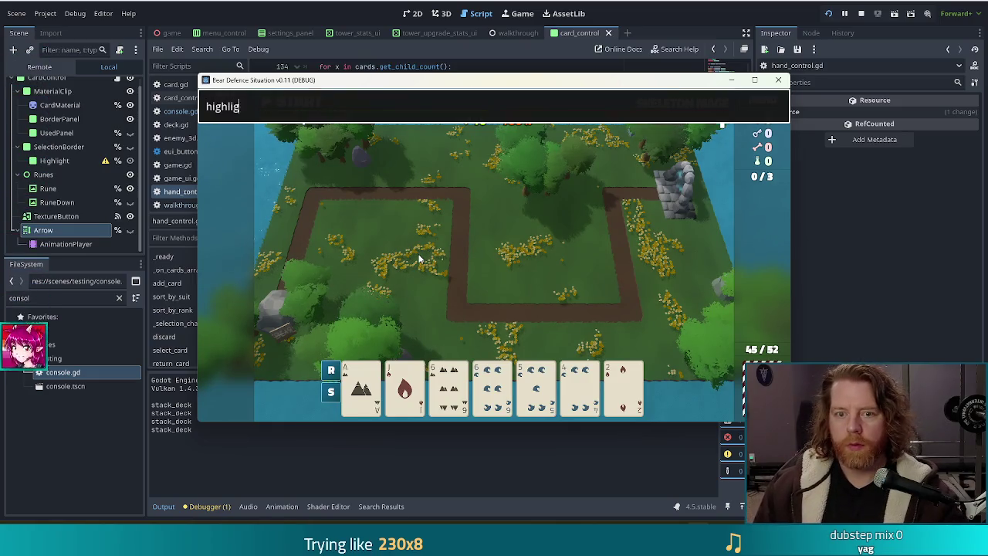
pyautogui.write('ht')
pyautogui.press('Return')
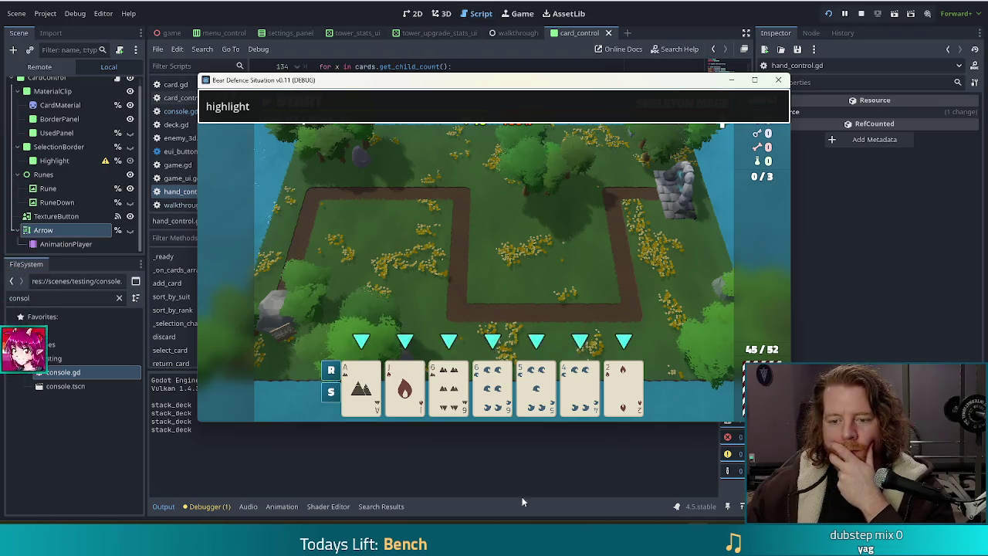
pyautogui.click(352, 6)
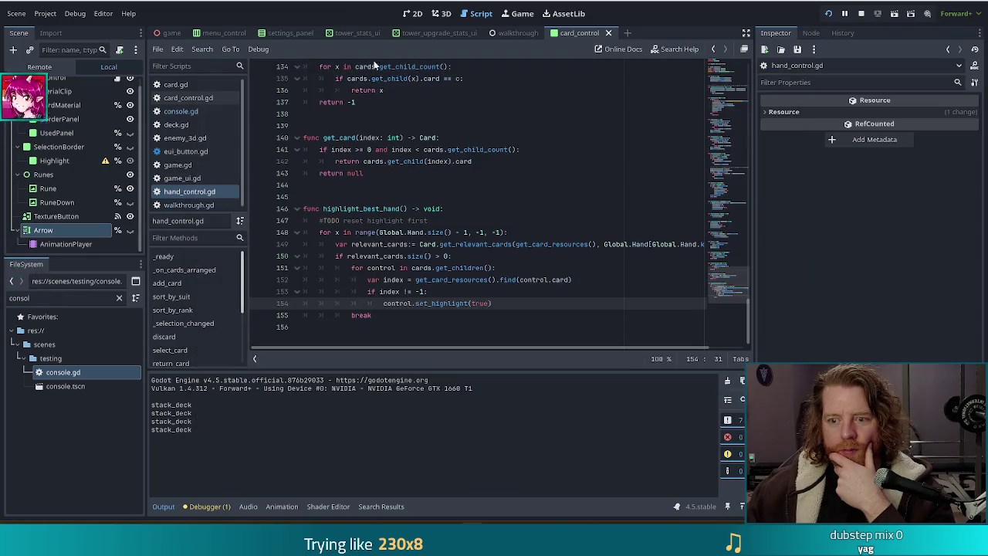
# Select get_card_resources() on line 152 and check the Array.find documentation
pyautogui.click(429, 291)
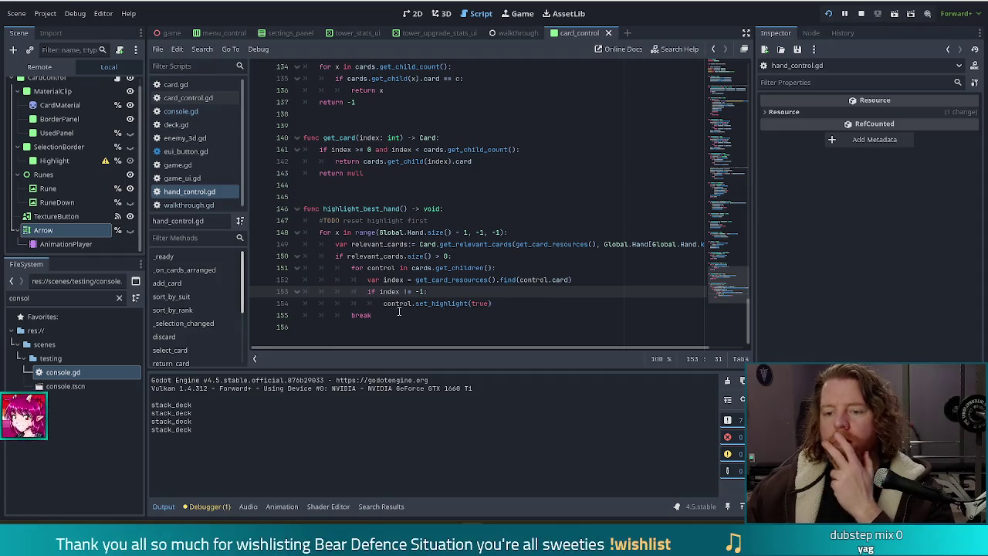
pyautogui.click(465, 280)
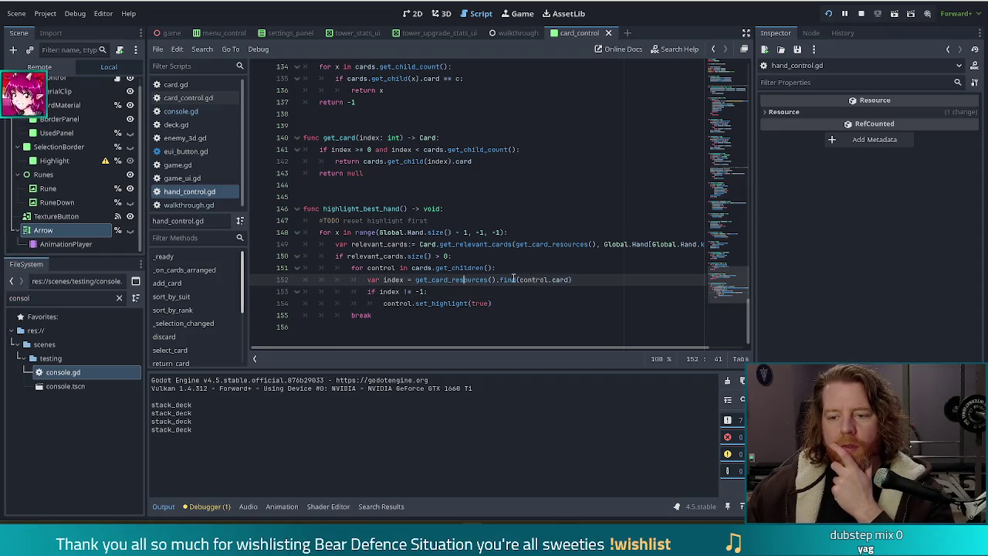
pyautogui.moveTo(424, 280); pyautogui.dragTo(415, 279)
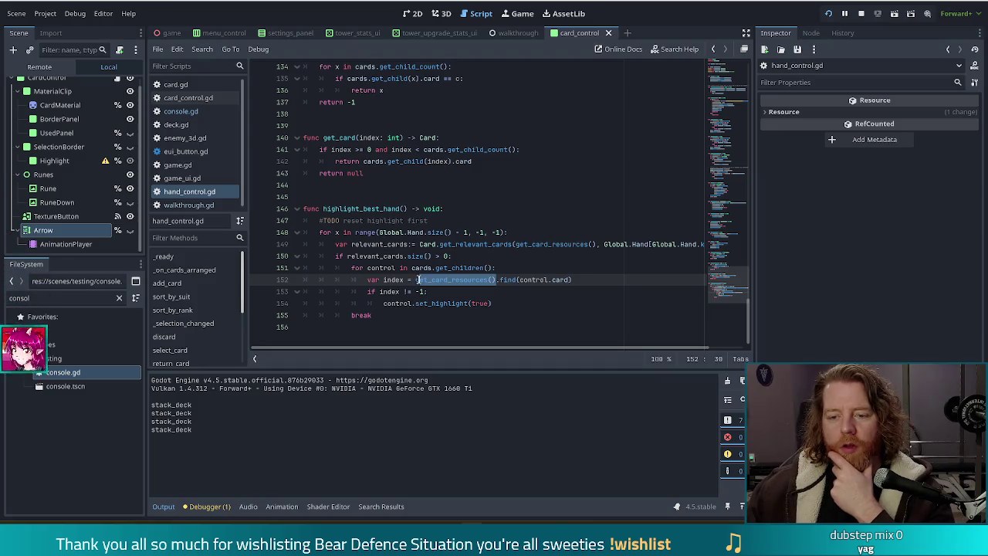
pyautogui.click(500, 280)
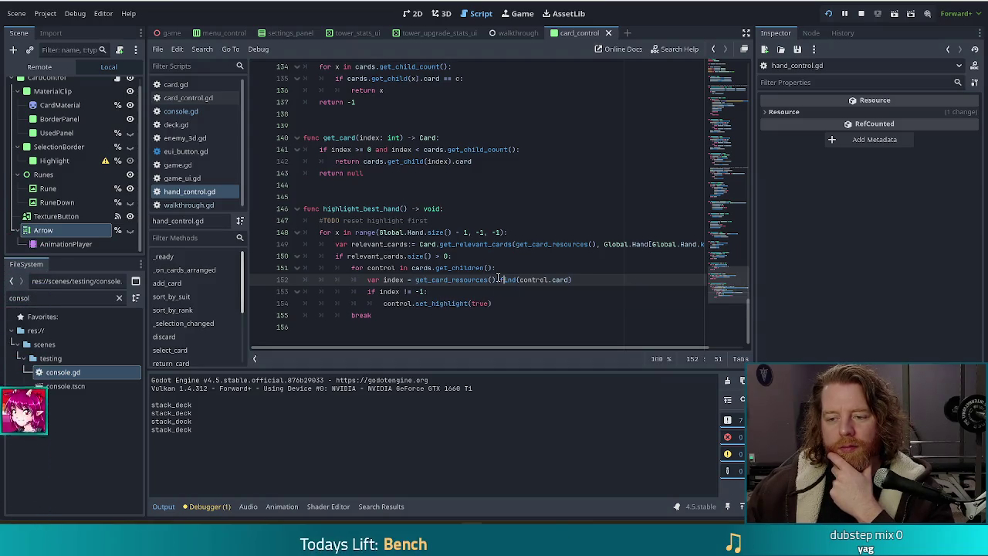
pyautogui.moveTo(489, 280); pyautogui.dragTo(415, 279)
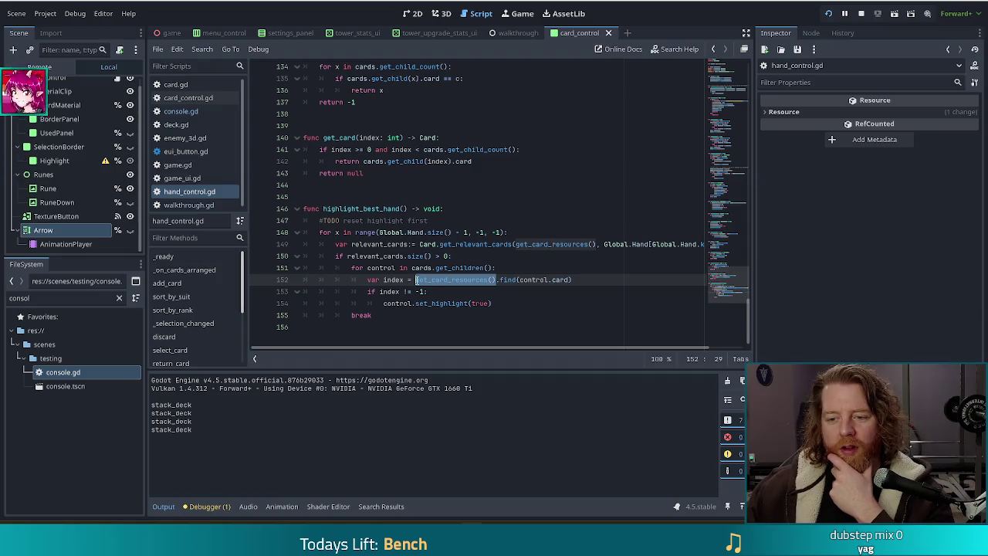
pyautogui.click(472, 268)
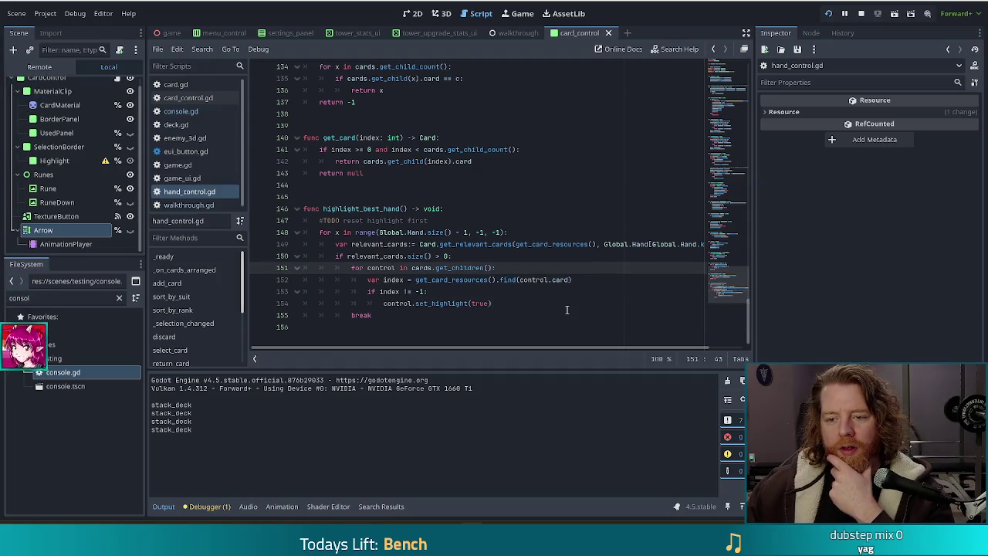
pyautogui.rightClick(567, 310)
pyautogui.click(434, 267)
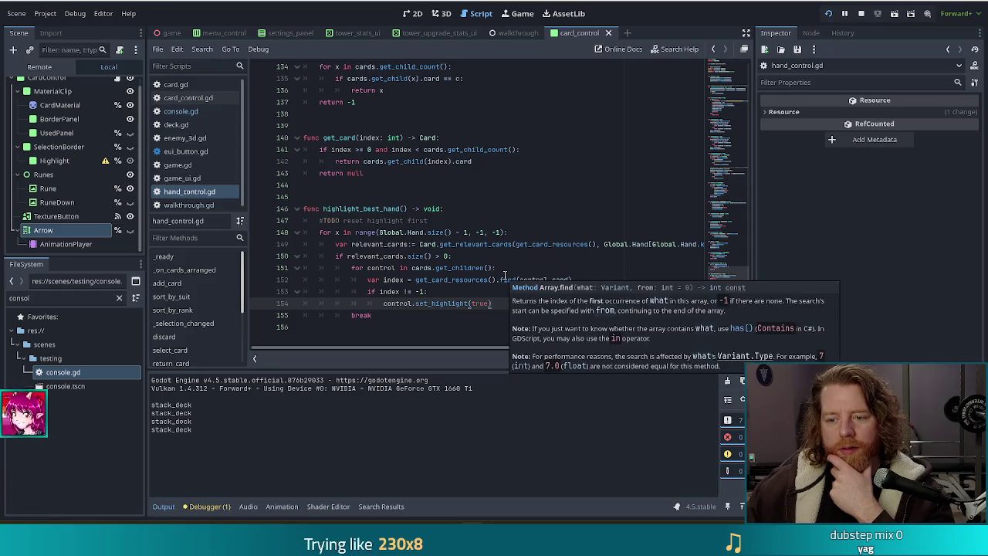
pyautogui.moveTo(429, 284)
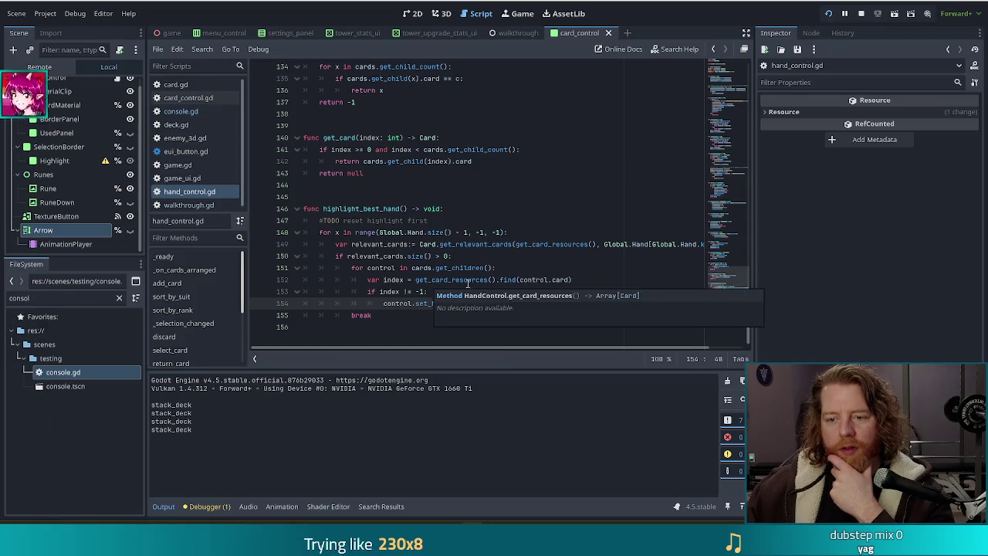
# Replace get_card_resources() with relevant_cards on line 152 and save hand_control.gd
pyautogui.click(496, 280)
pyautogui.moveTo(413, 280); pyautogui.dragTo(415, 280)
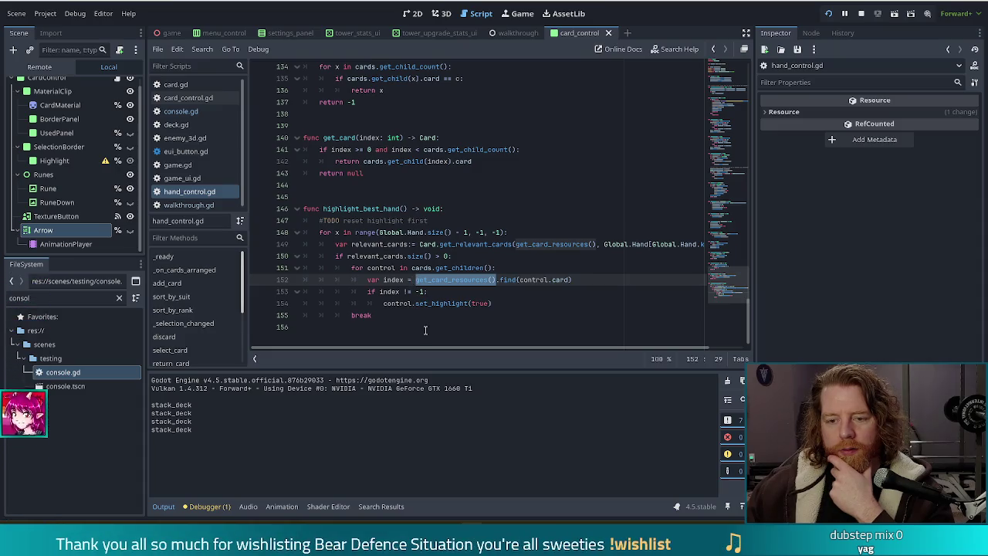
pyautogui.write('rele')
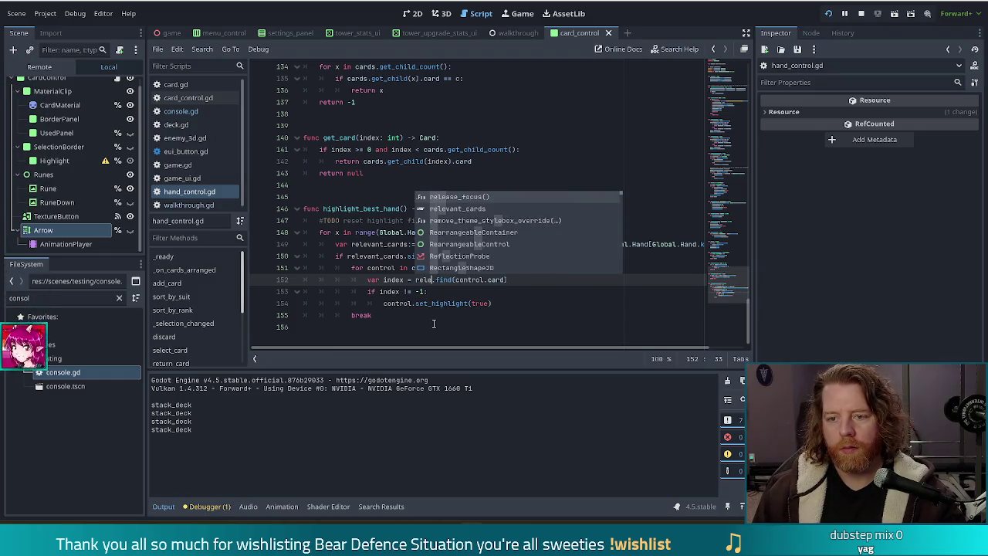
pyautogui.write('va')
pyautogui.press('Return')
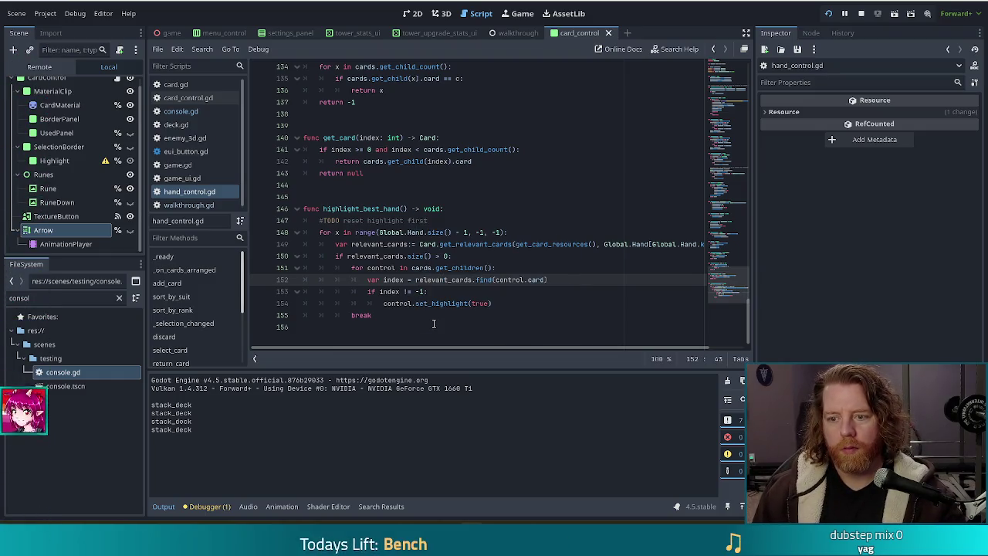
pyautogui.hotkey('ctrl', 's')
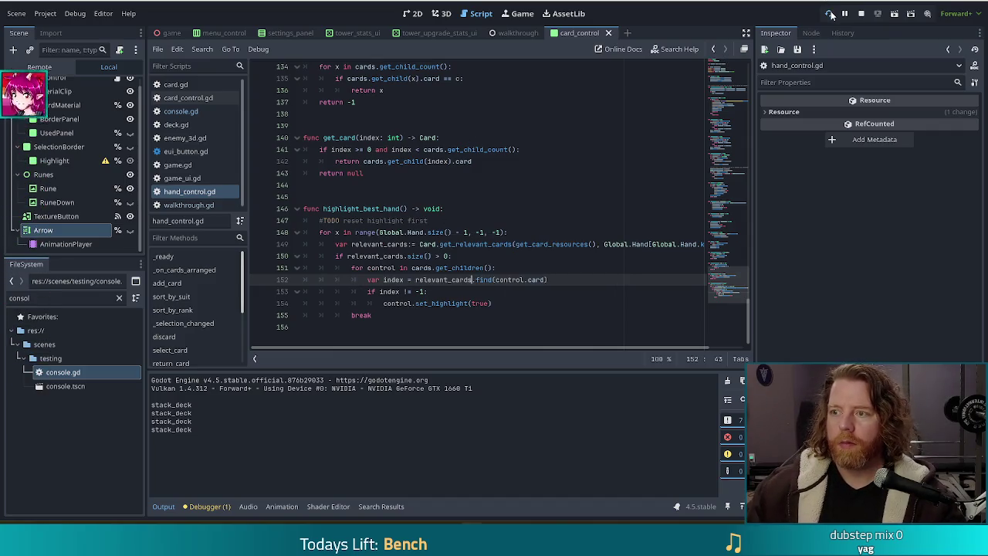
# Relaunch the game, start a new game and run 'high' in the debug console
pyautogui.click(830, 14)
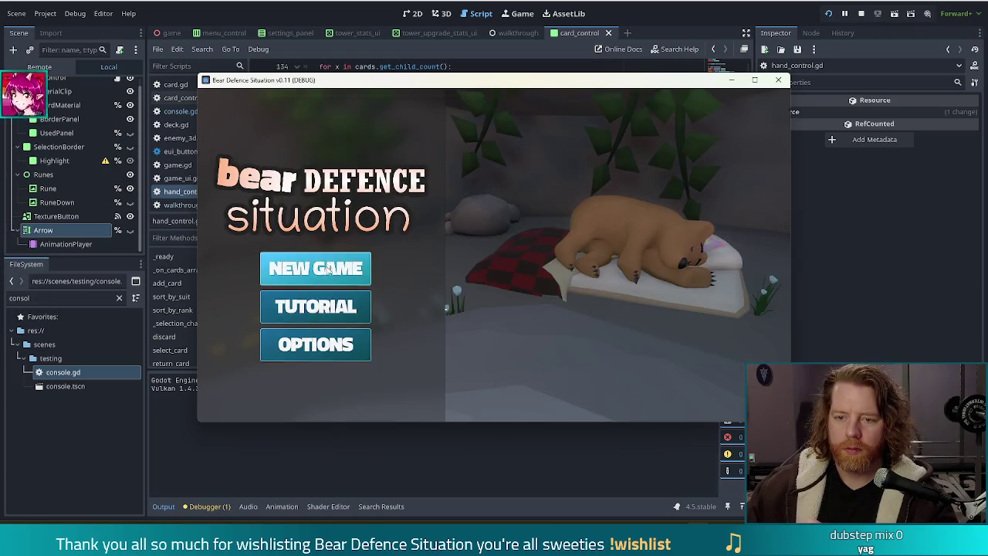
pyautogui.click(316, 269)
pyautogui.press('`')
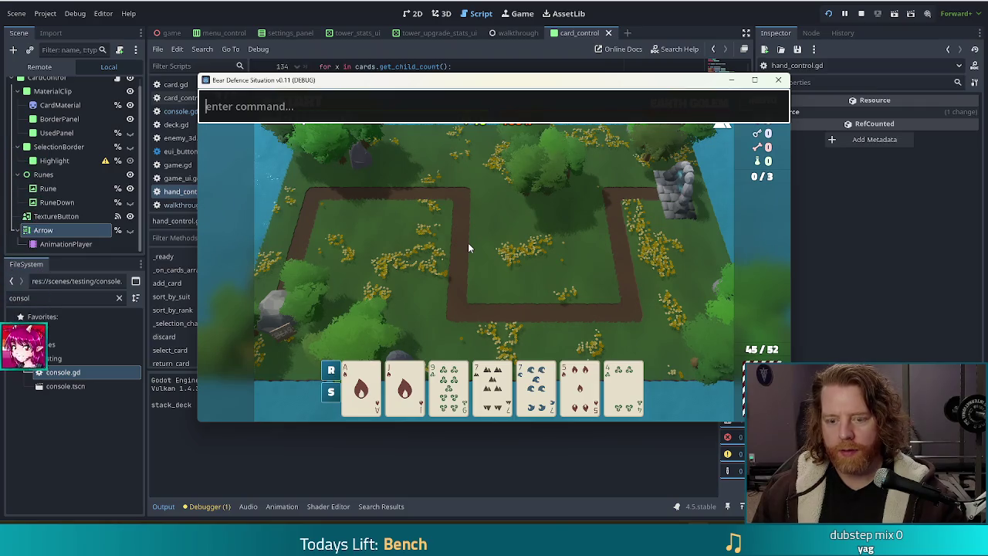
pyautogui.write('high')
pyautogui.press('Return')
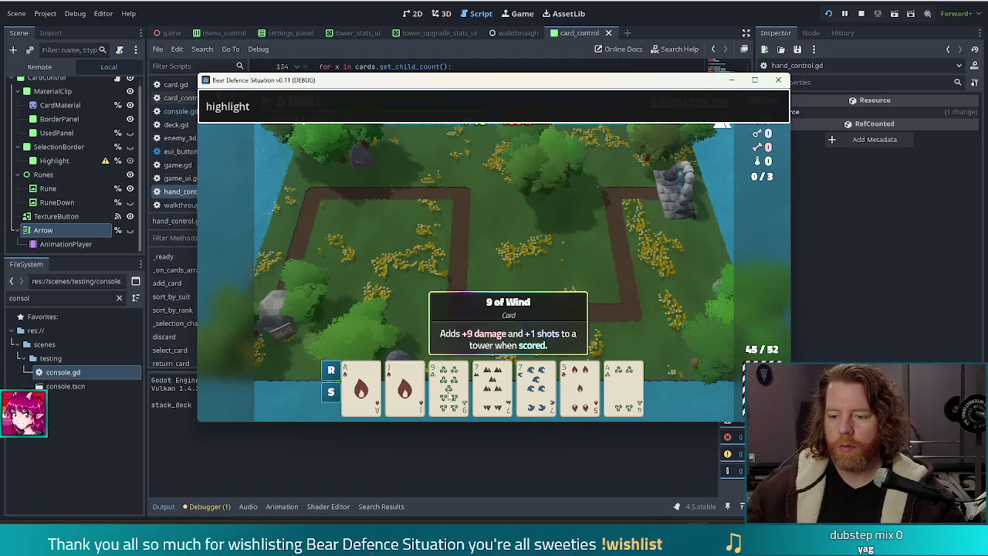
# Discard the arrow-marked pairs of 7s and rerun highlight on the fresh hand
pyautogui.click(492, 386)
pyautogui.click(536, 386)
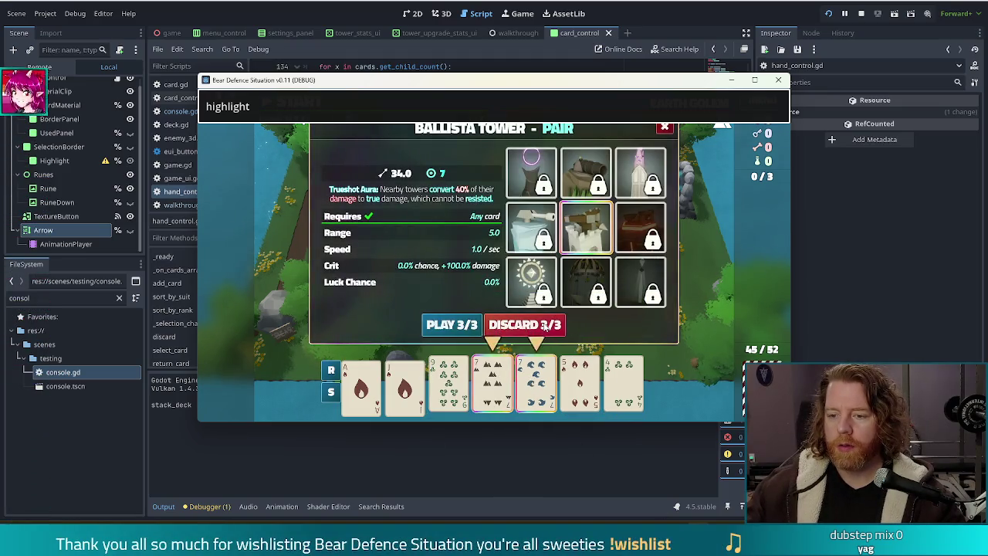
pyautogui.click(543, 325)
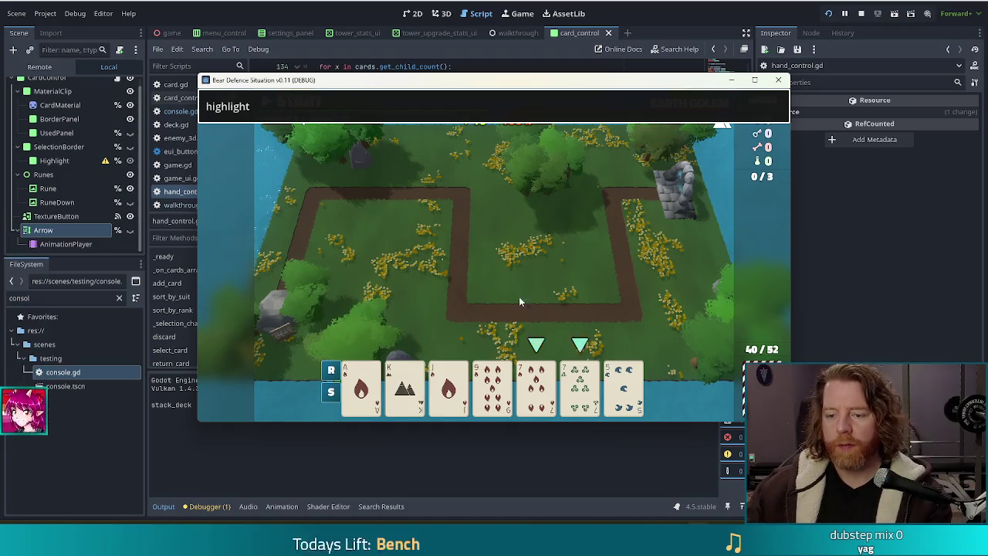
pyautogui.click(488, 406)
pyautogui.click(488, 390)
pyautogui.click(536, 386)
pyautogui.click(580, 386)
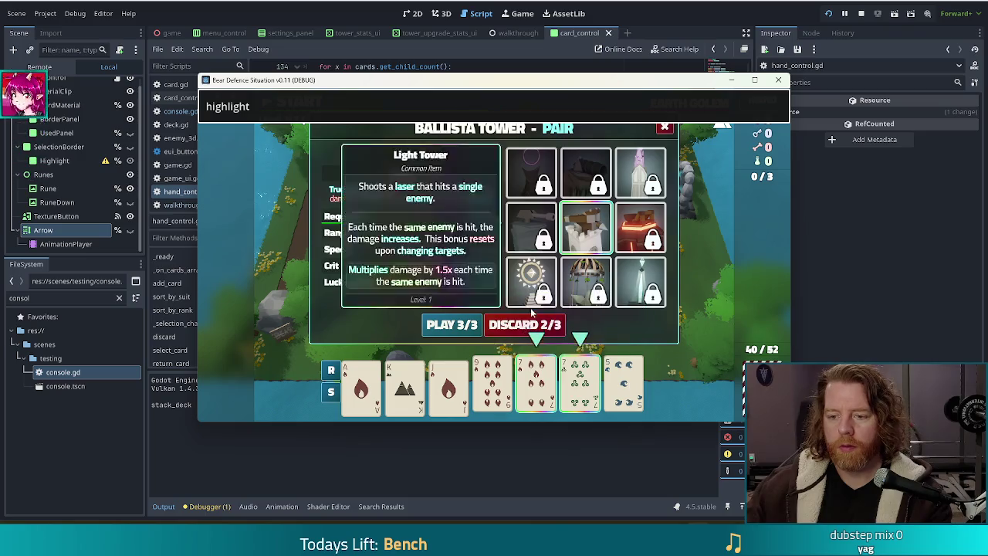
pyautogui.click(533, 325)
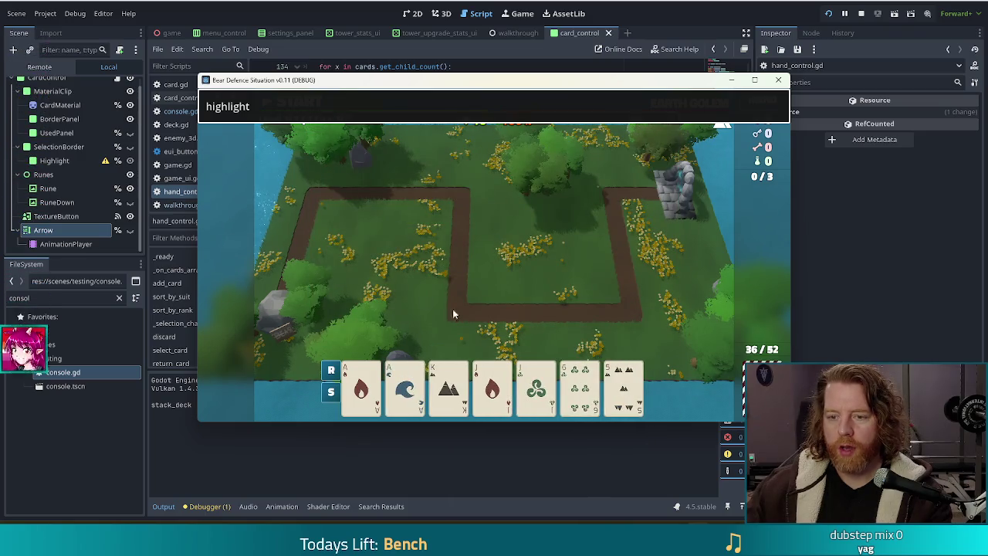
pyautogui.press('Return')
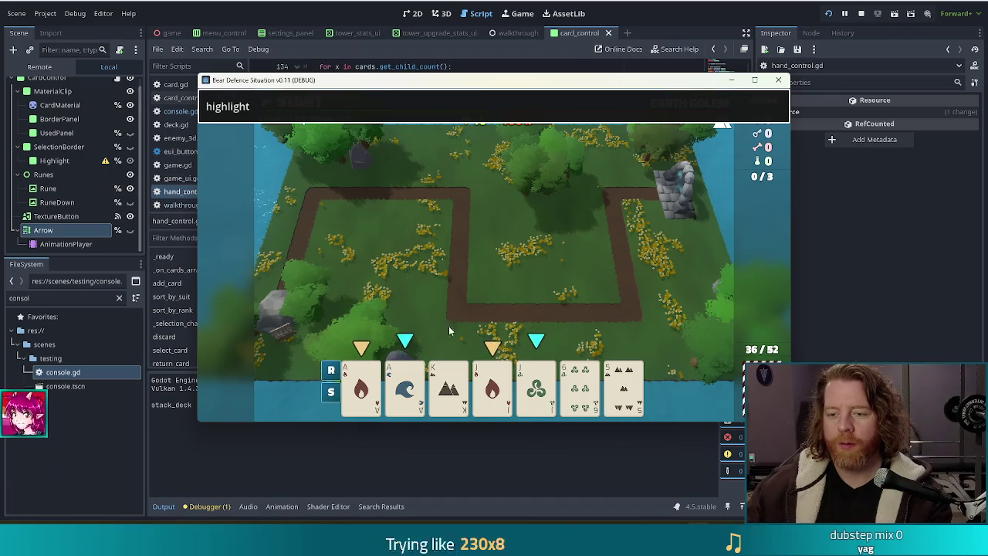
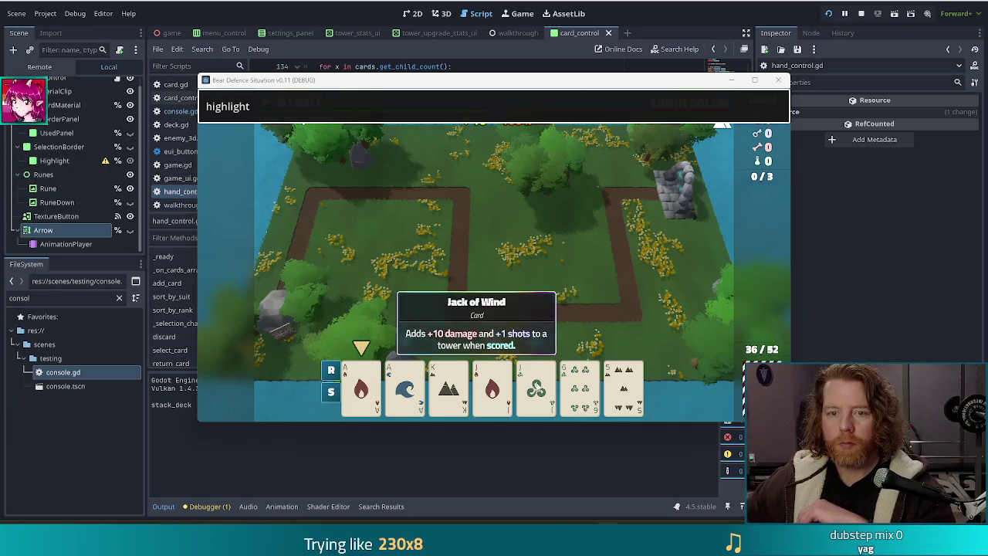
# Close the console, play Two Pair with two Aces and two Jacks, and place the Ballista Tower
pyautogui.moveTo(722, 135)
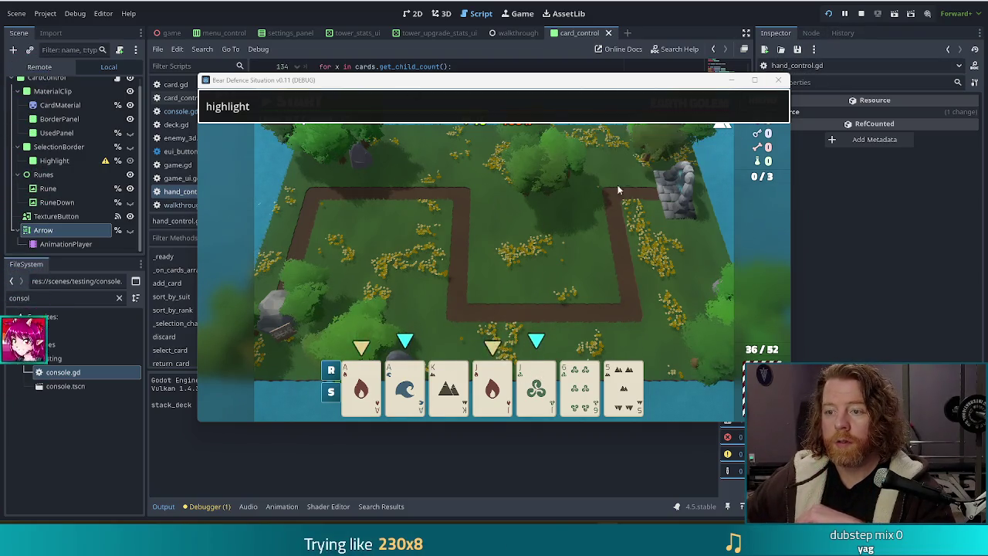
pyautogui.click(354, 103)
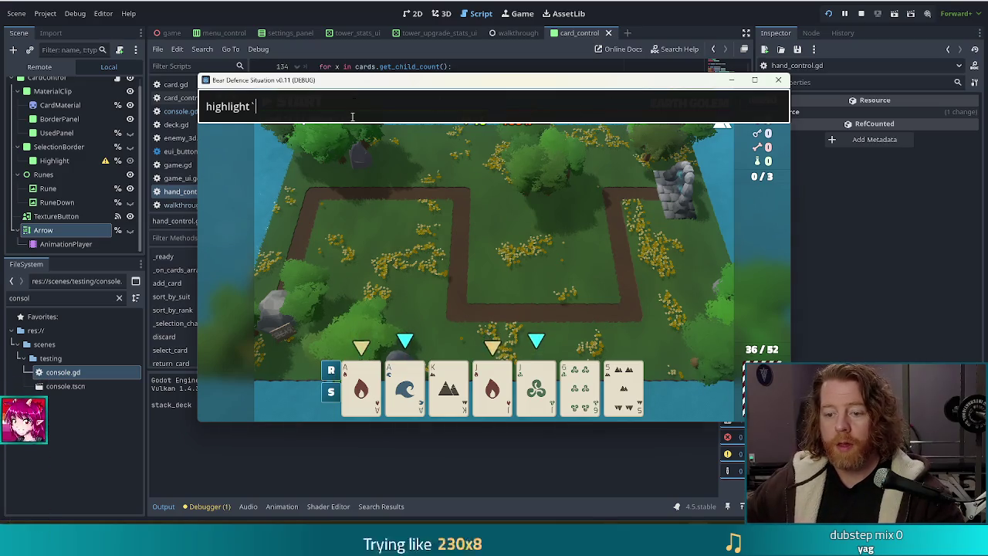
pyautogui.press('Return')
pyautogui.click(370, 397)
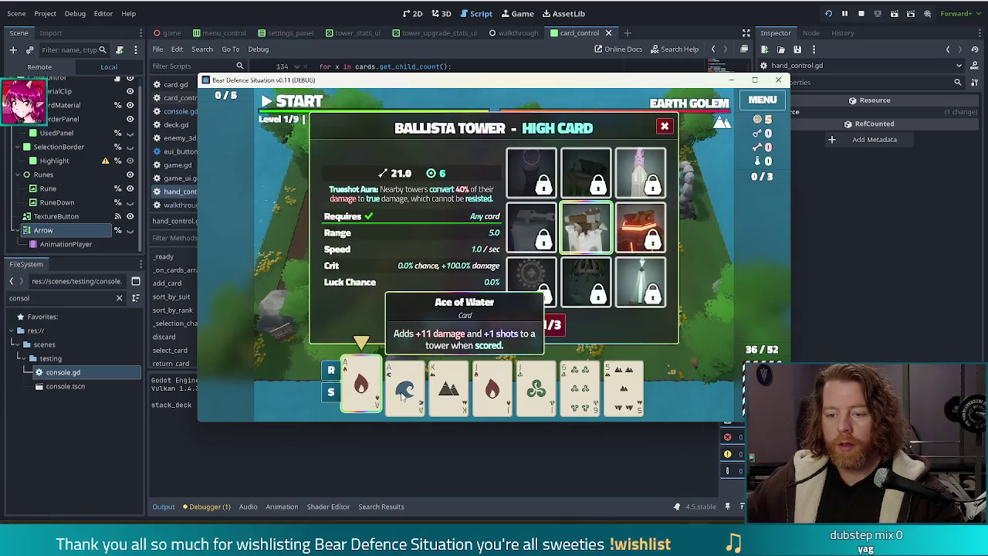
pyautogui.click(405, 390)
pyautogui.click(492, 390)
pyautogui.click(536, 390)
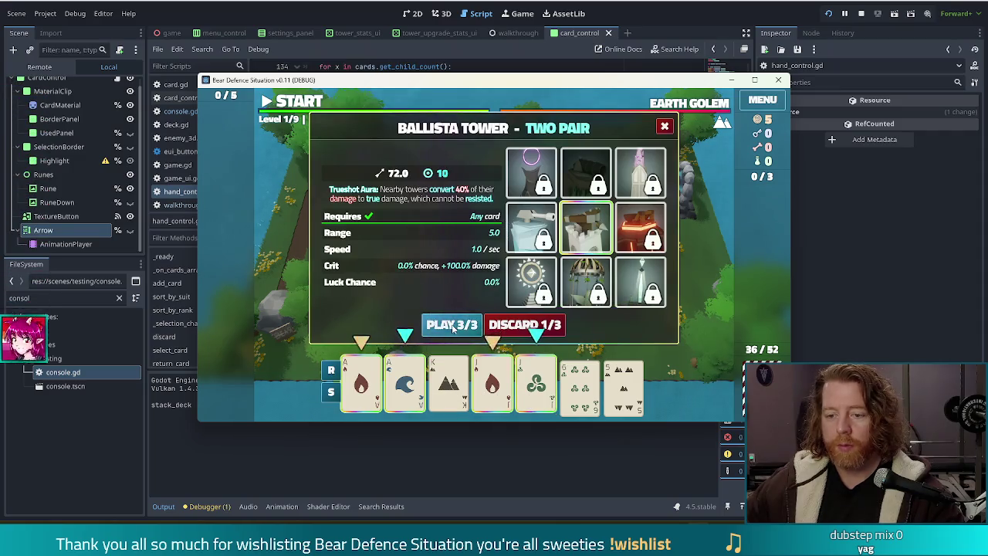
pyautogui.click(451, 324)
pyautogui.click(578, 276)
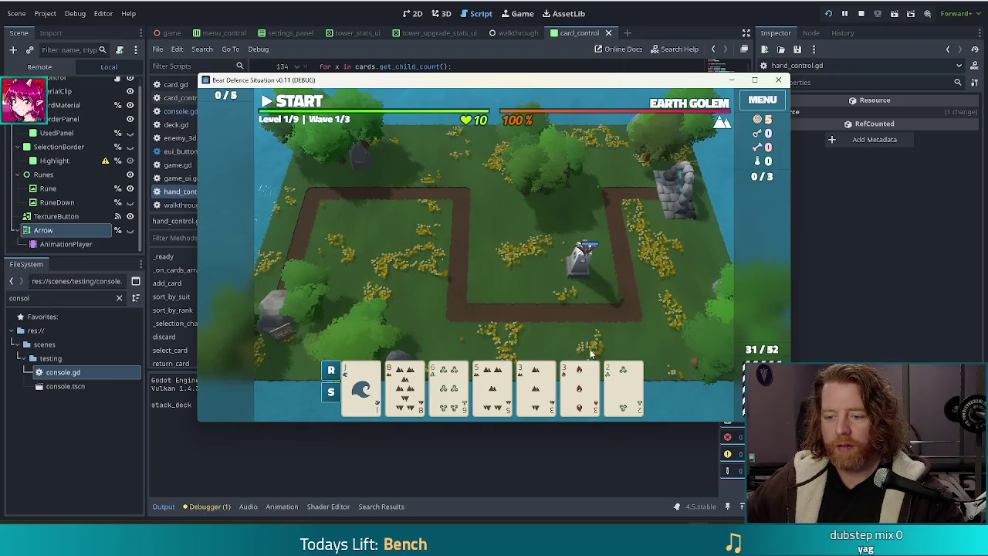
# Discard the water card, then select and deselect the pair of Queens
pyautogui.click(361, 390)
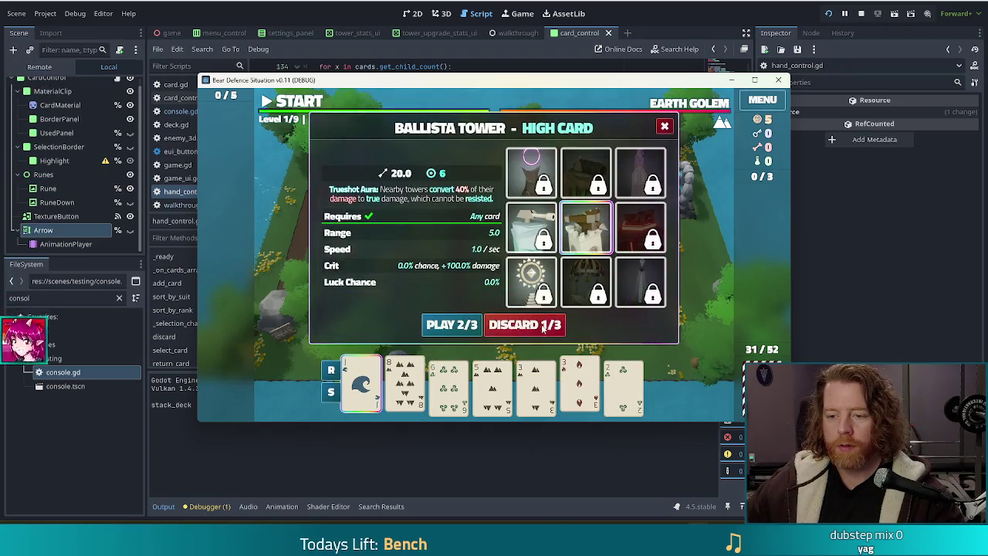
pyautogui.click(544, 325)
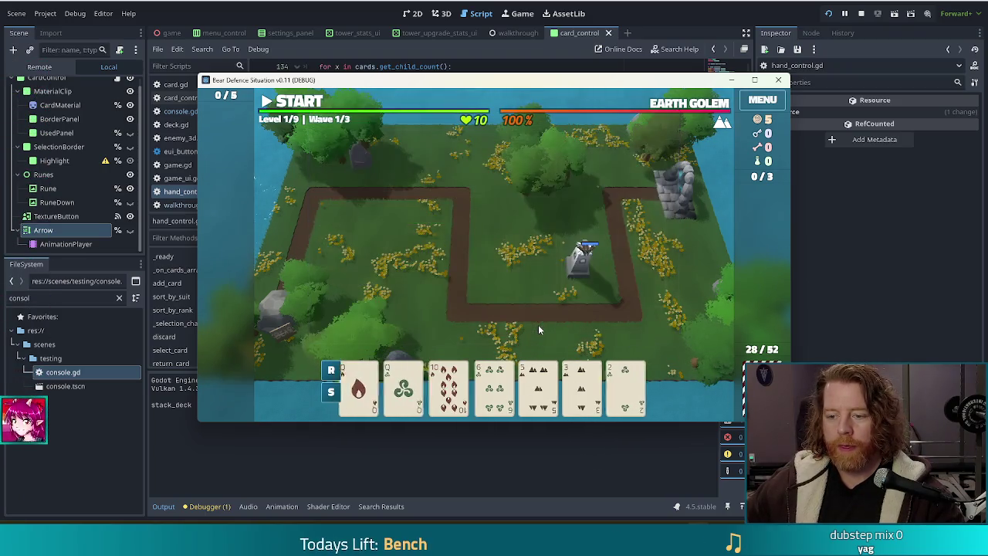
pyautogui.click(361, 386)
pyautogui.click(405, 386)
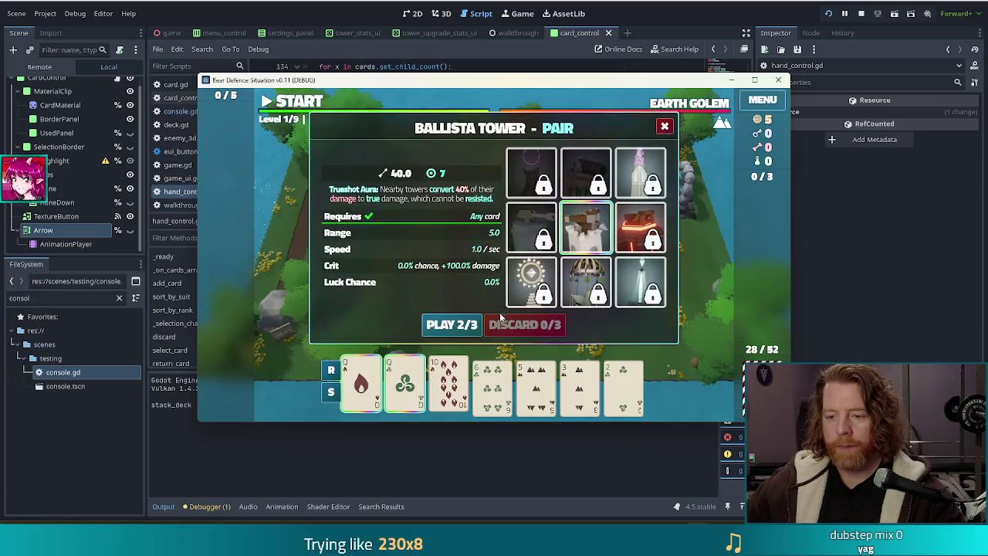
pyautogui.click(406, 386)
pyautogui.click(361, 386)
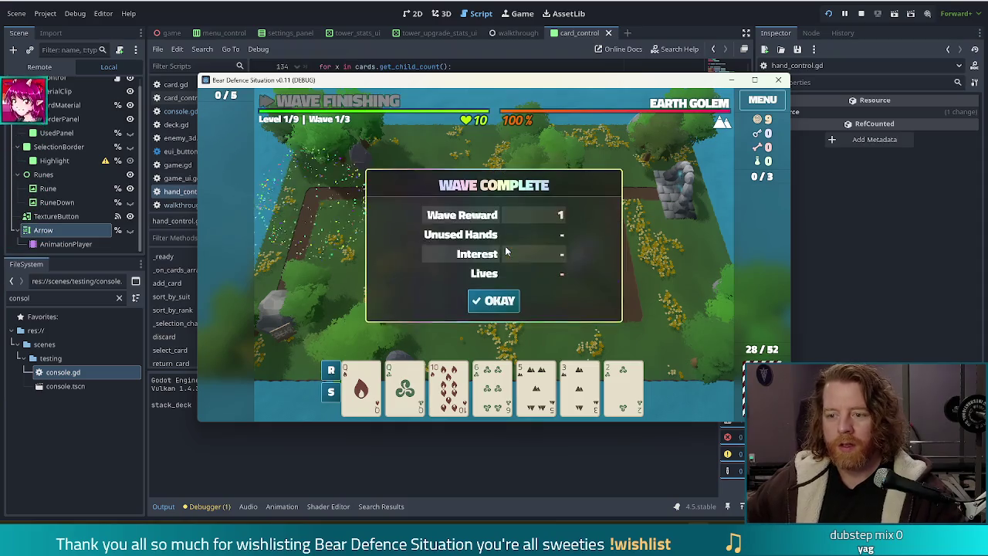
# After the wave summary, discard both Queens, the 10 of Wind and the King of Waves
pyautogui.click(494, 300)
pyautogui.click(402, 386)
pyautogui.click(361, 386)
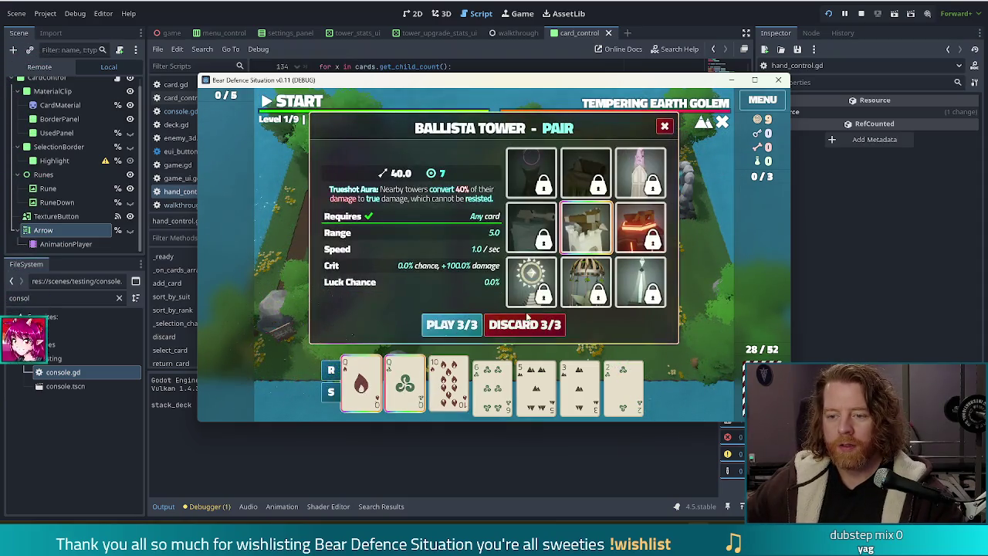
pyautogui.click(533, 324)
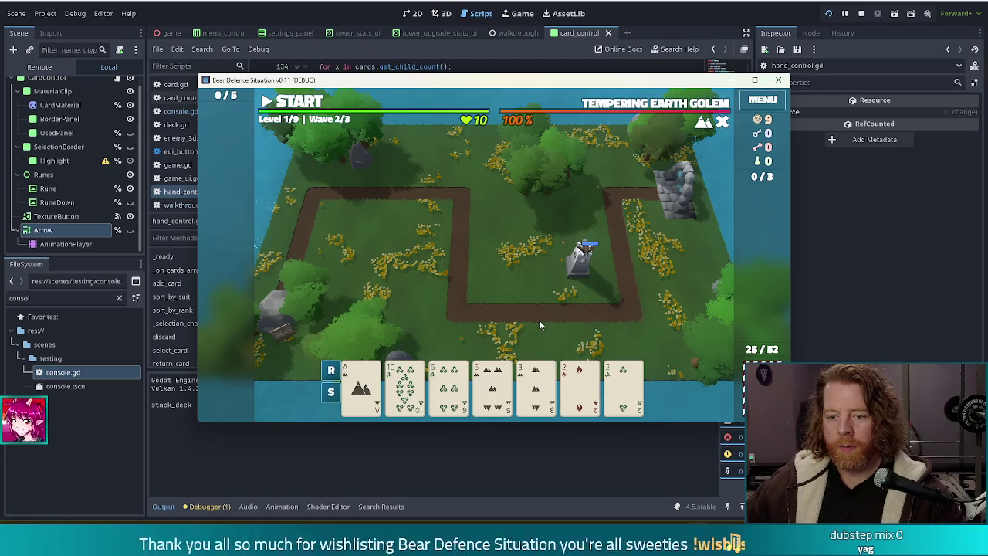
pyautogui.click(410, 390)
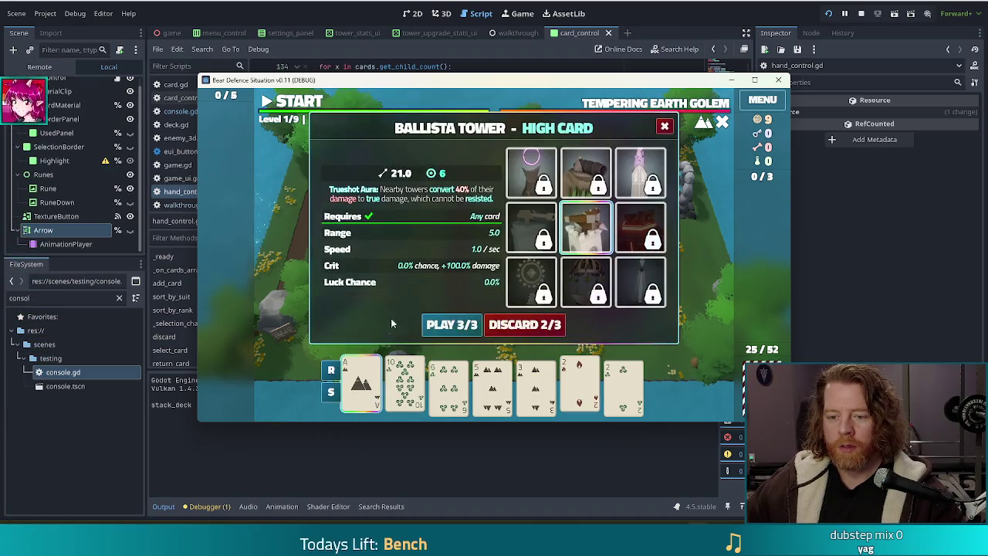
pyautogui.click(529, 325)
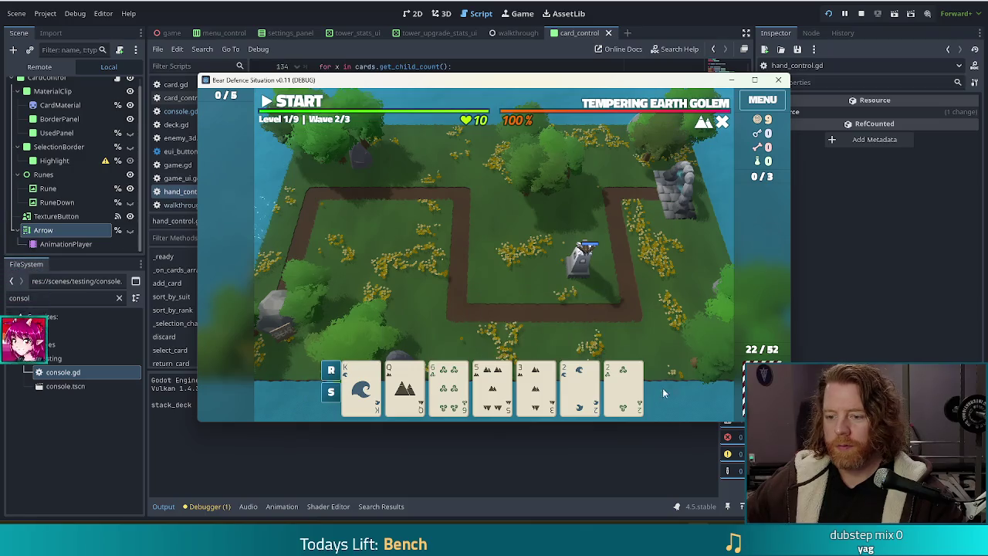
pyautogui.click(362, 386)
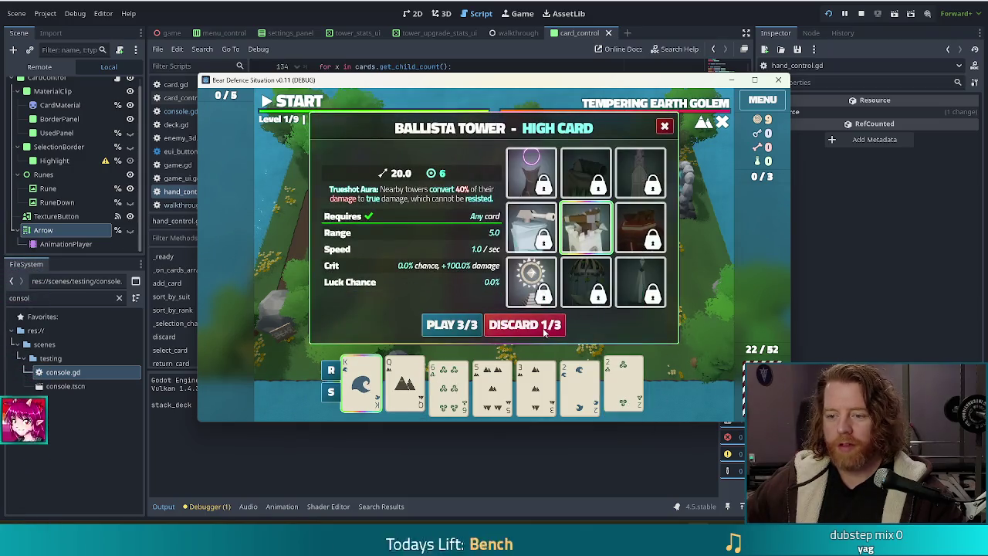
pyautogui.click(543, 329)
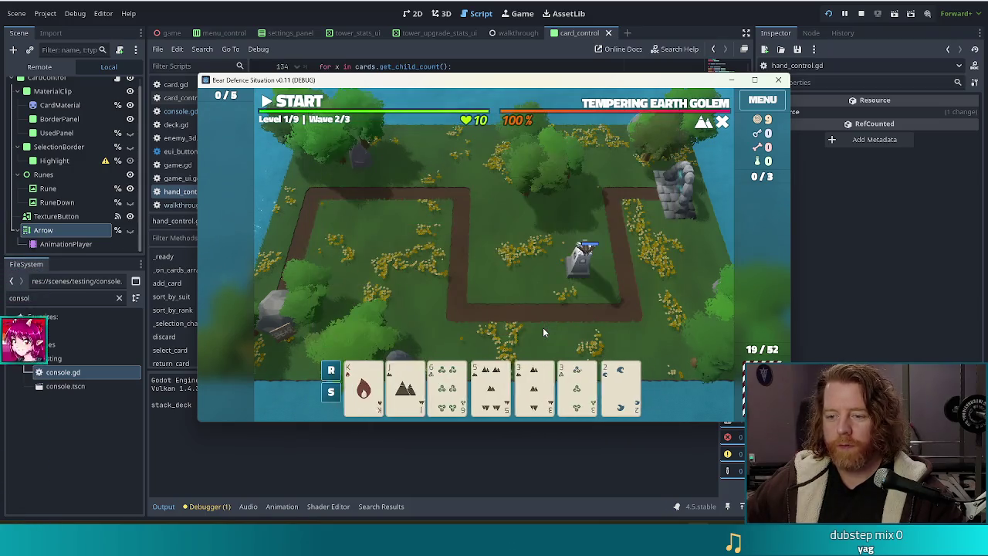
pyautogui.click(538, 395)
# Run the console commands 'discard' and 'highlight' to redraw the hand and mark its best hand
pyautogui.click(538, 396)
pyautogui.click(405, 386)
pyautogui.click(361, 386)
pyautogui.write('discard')
pyautogui.press('Return')
pyautogui.hotkey('ctrl', 'a')
pyautogui.write('highlight')
pyautogui.press('Return')
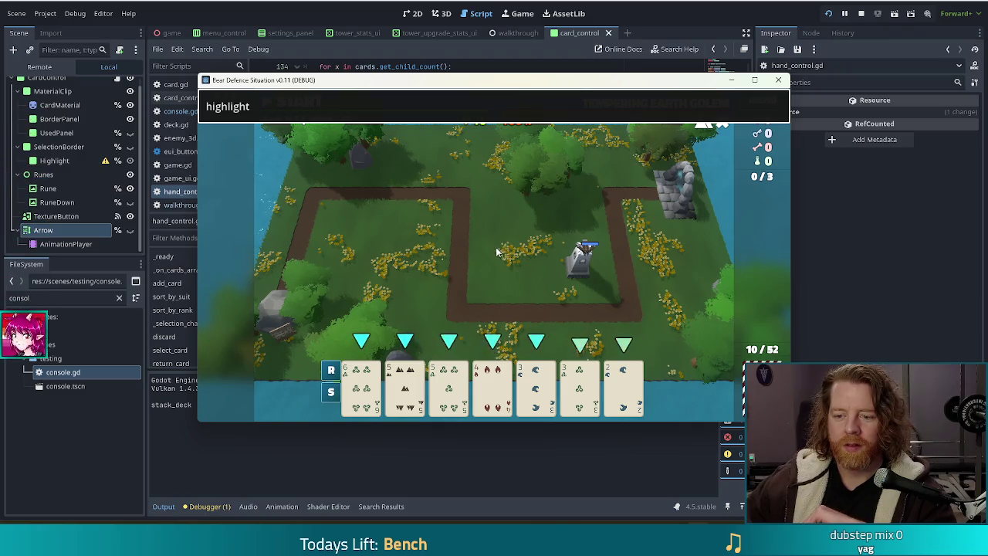
# Select the 5 of clubs, run 'discard' and 'highlight' again, then return to the editor
pyautogui.click(449, 384)
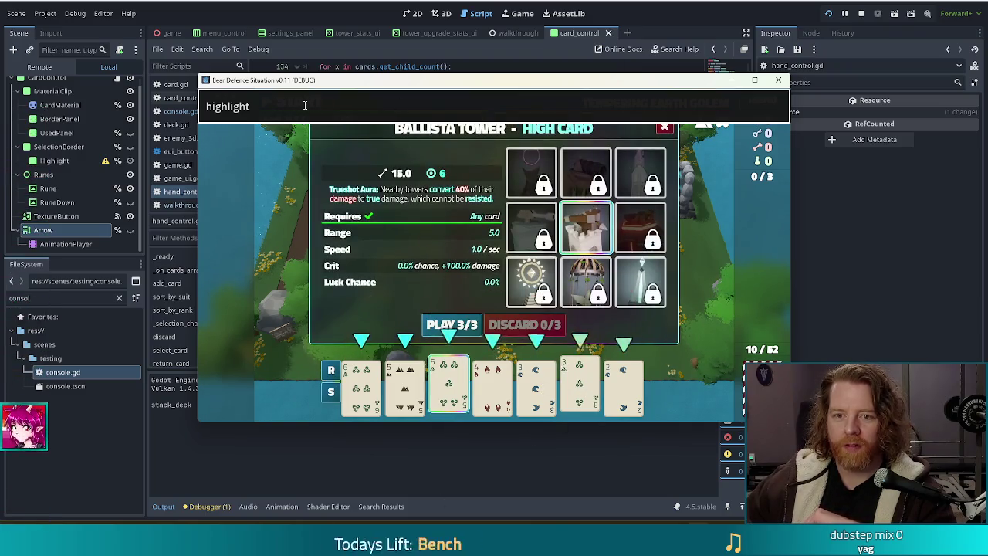
pyautogui.hotkey('ctrl', 'a')
pyautogui.write('discard')
pyautogui.press('Return')
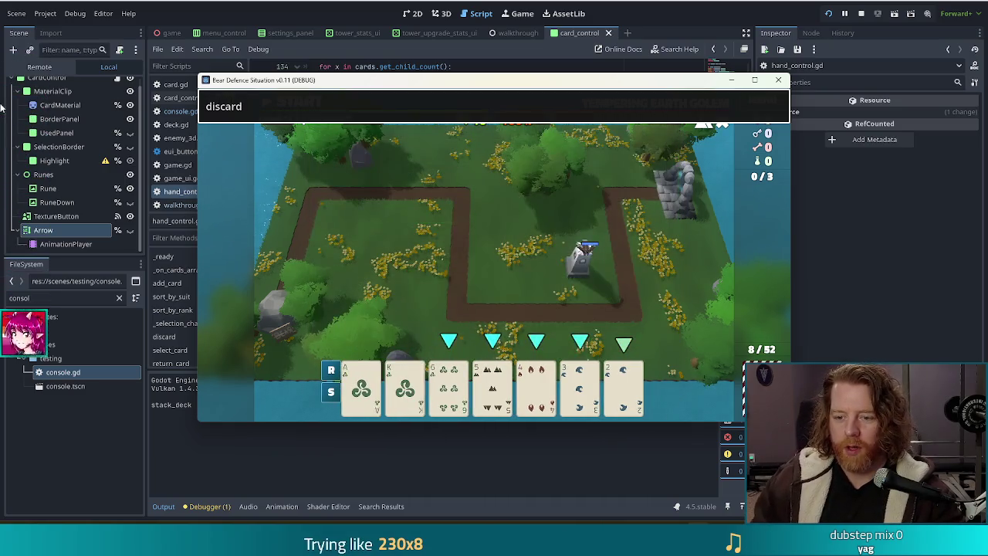
pyautogui.hotkey('ctrl', 'a')
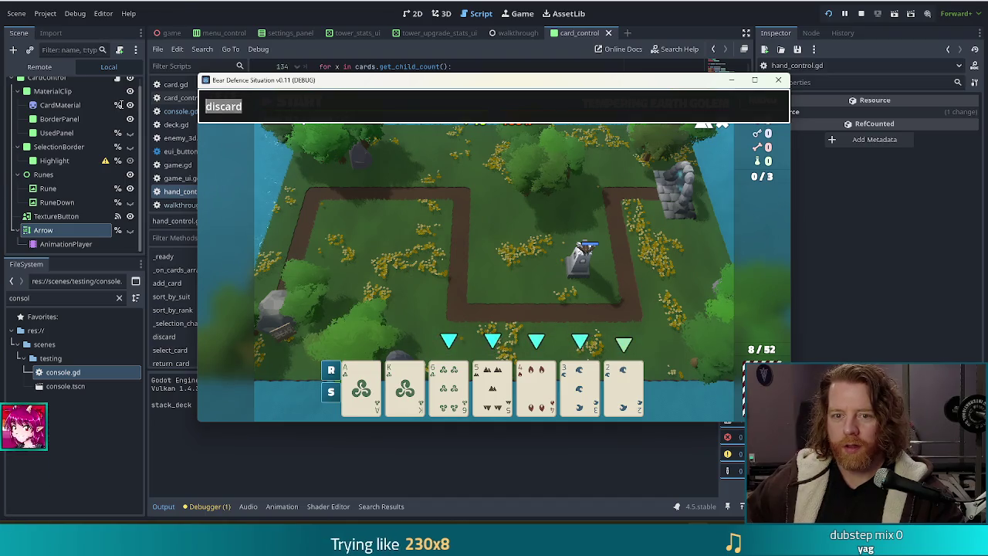
pyautogui.write('highlight')
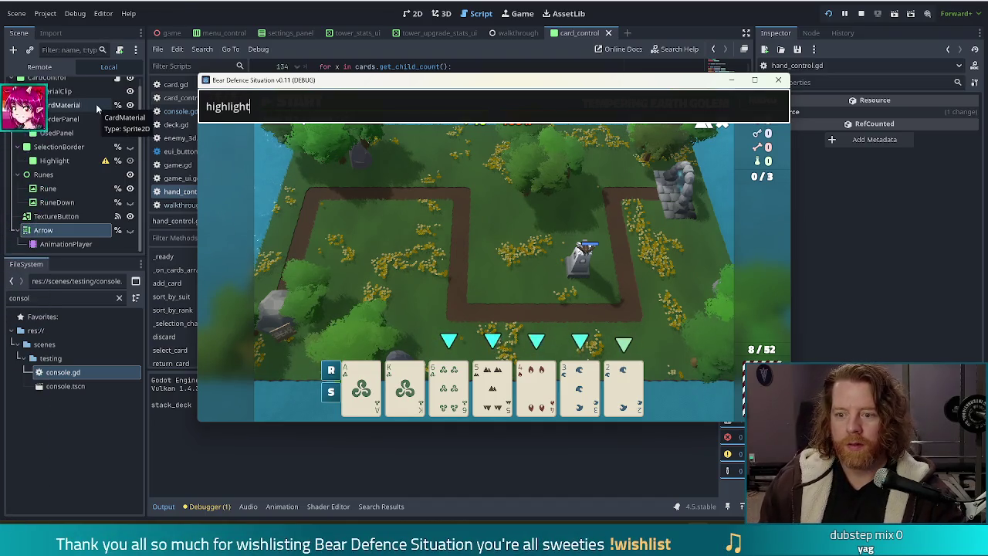
pyautogui.press('Return')
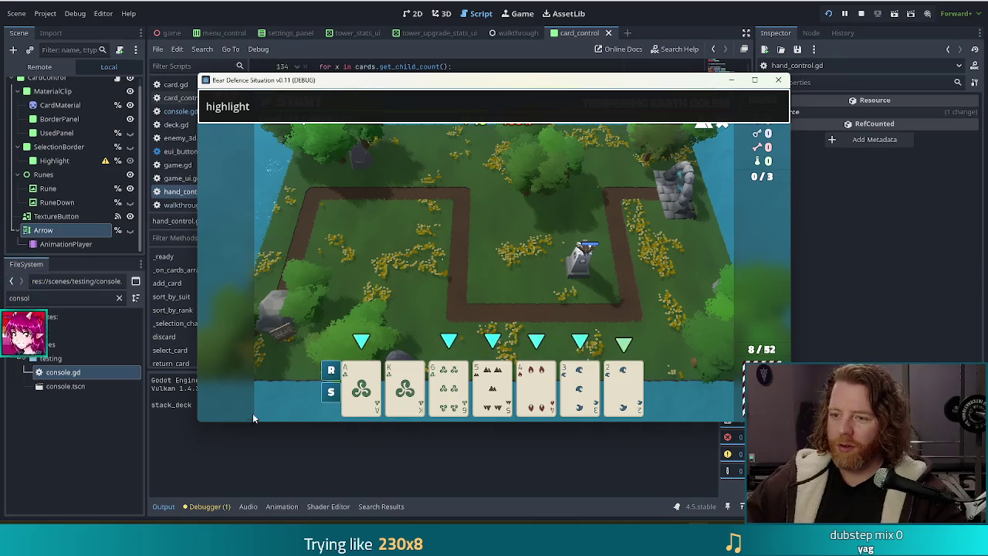
pyautogui.hotkey('alt', 'Tab')
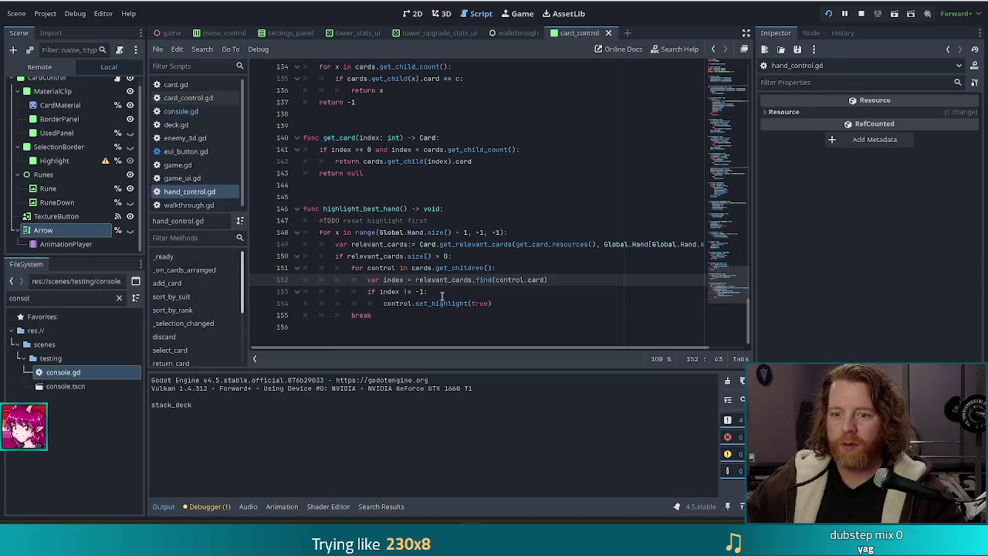
# Under the TODO, add a comment that fixing straights means addressing duplicate ranks and runs > 5
pyautogui.click(525, 220)
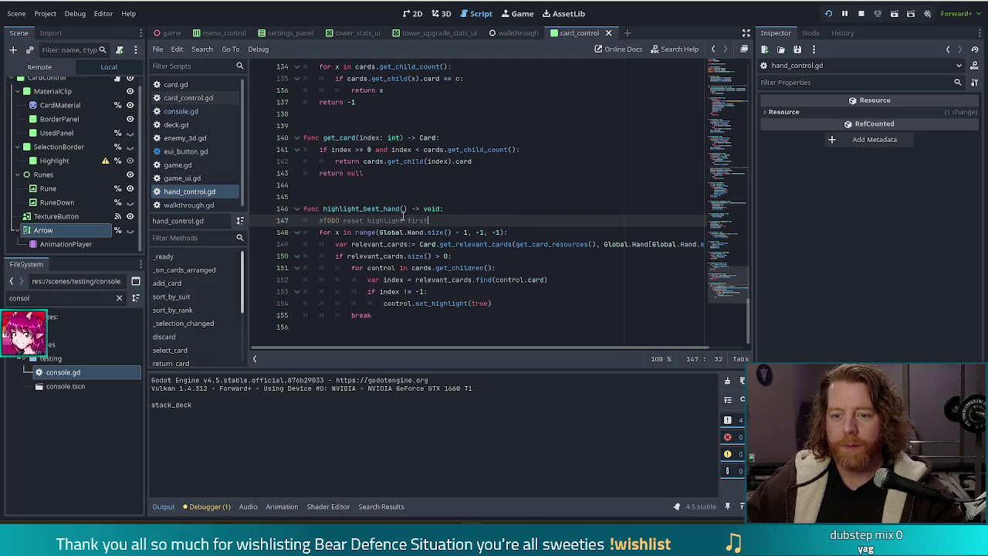
pyautogui.press('Return')
pyautogui.write('#for fi')
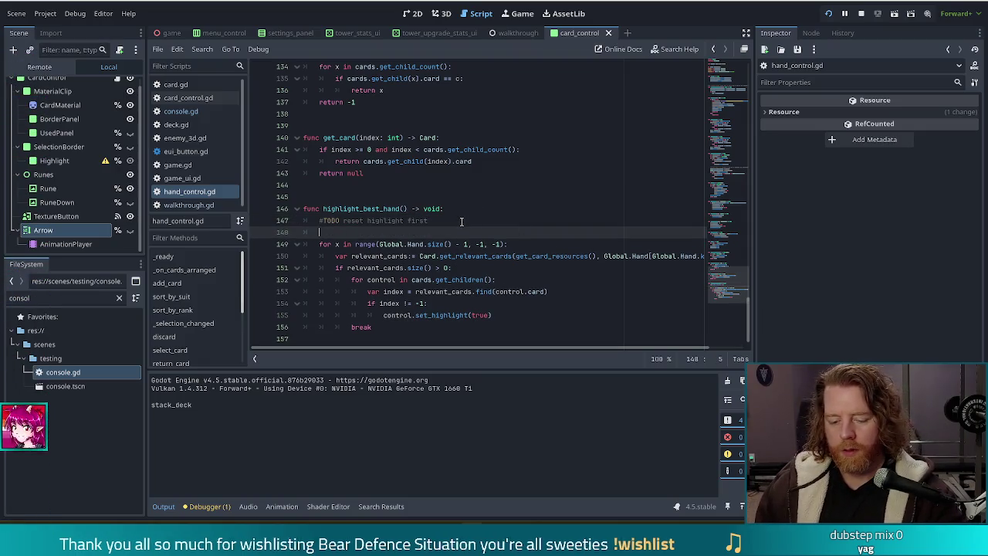
pyautogui.write('xing straights we nee')
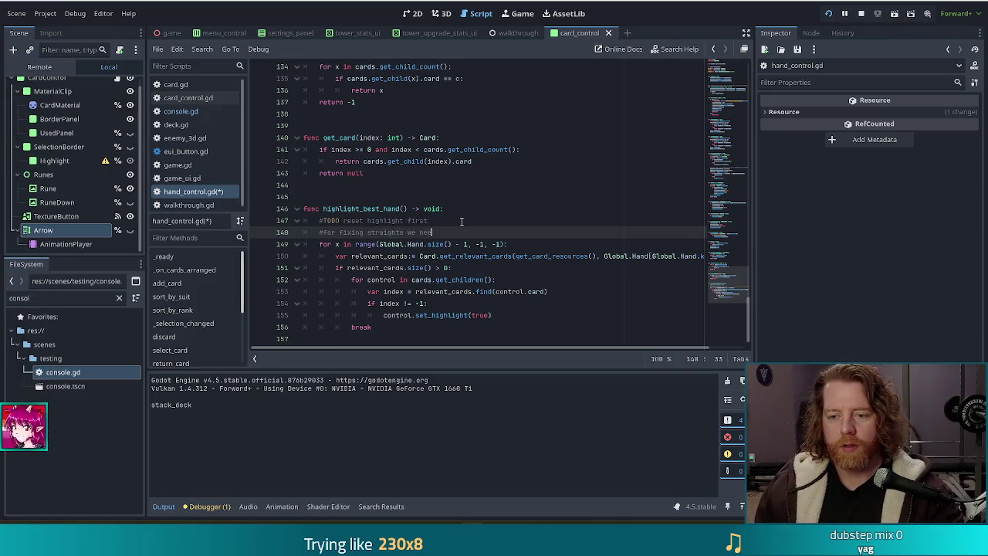
pyautogui.write('d to address duplicate')
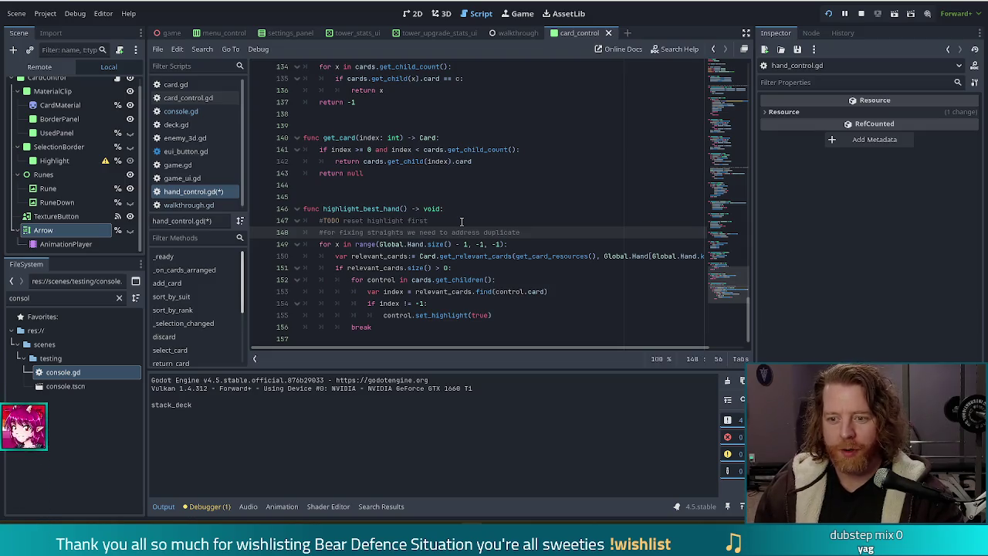
pyautogui.write('ranks and ru')
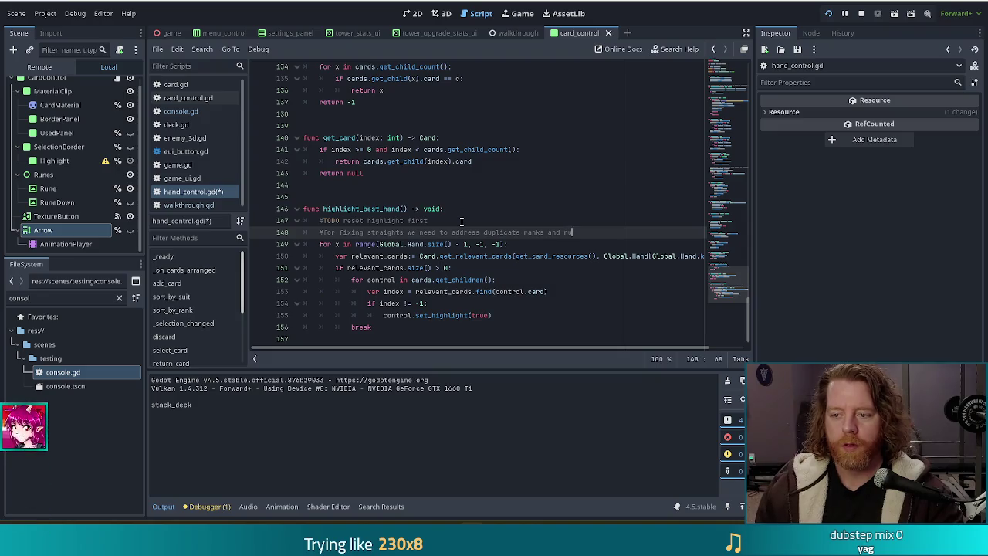
pyautogui.write('ns > 5')
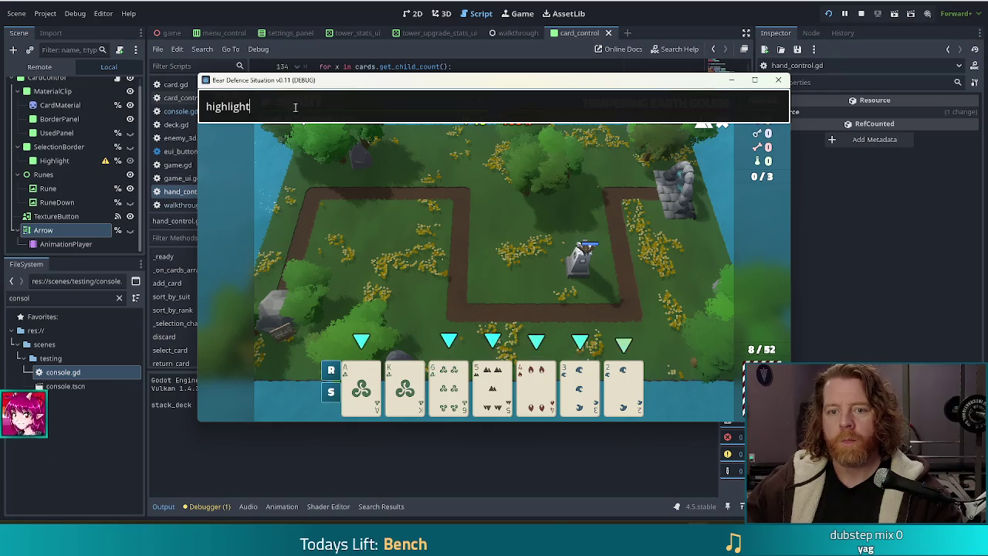
pyautogui.write('highlight')
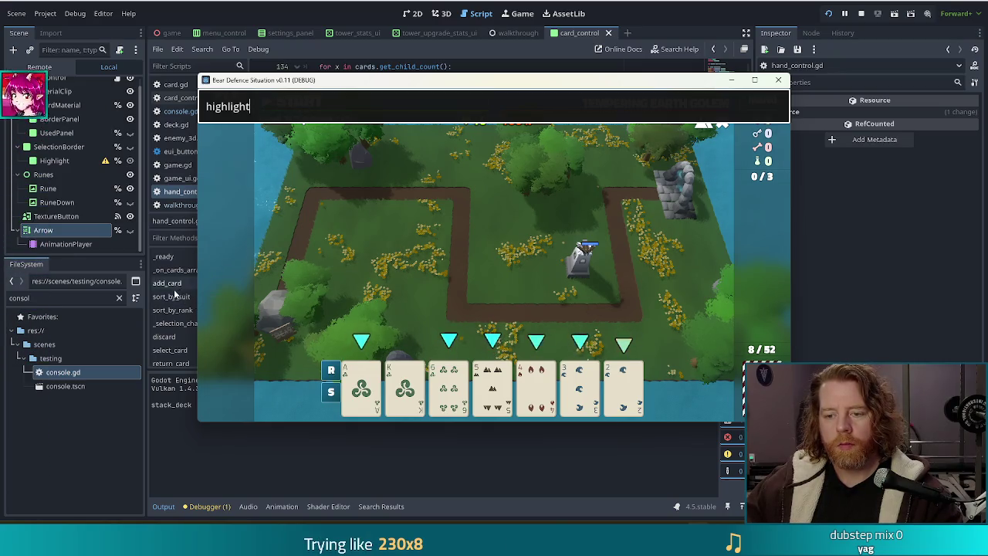
# Rerun 'highlight', run 'discard' twice and 'highlight' again, then bring Godot forward
pyautogui.press('Return')
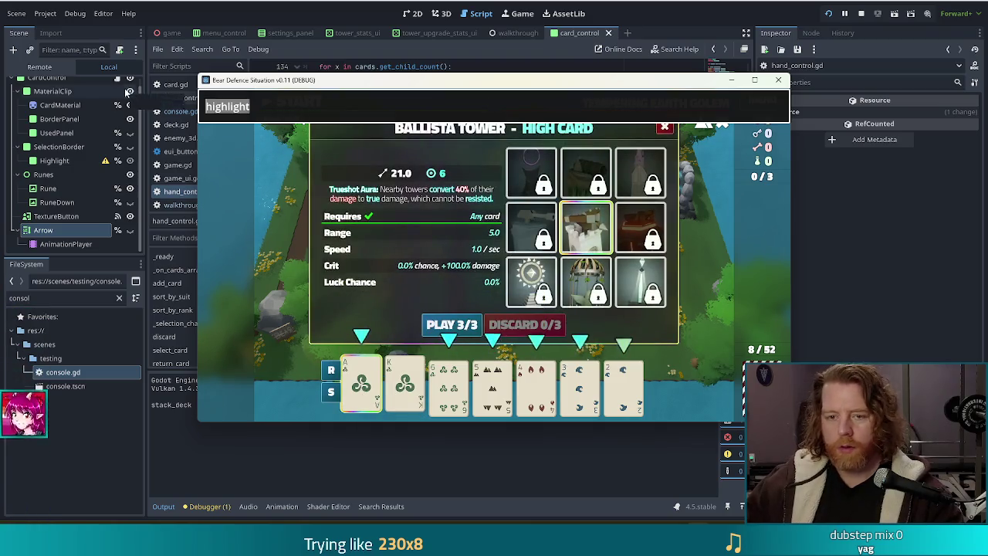
pyautogui.write('discard')
pyautogui.press('Return')
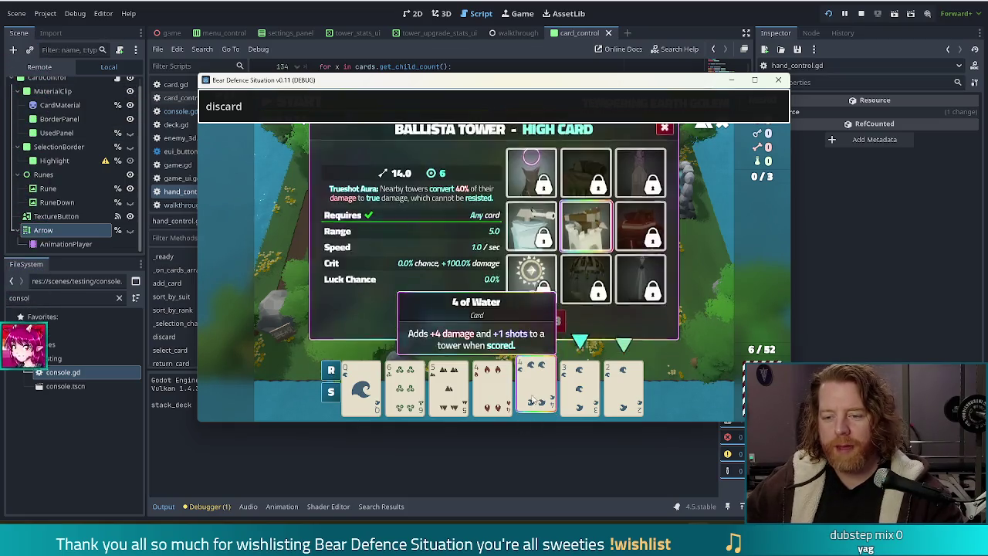
pyautogui.press('Return')
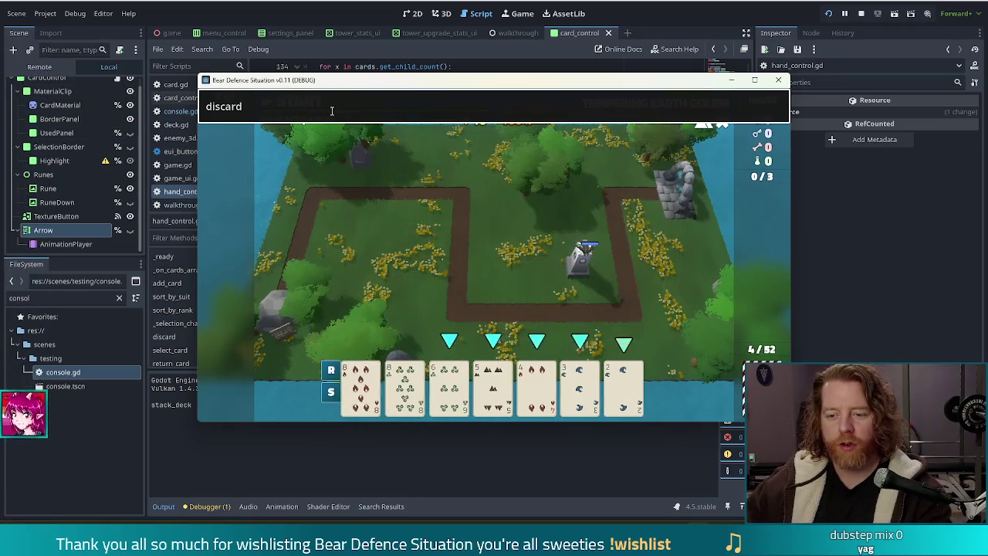
pyautogui.hotkey('ctrl', 'a')
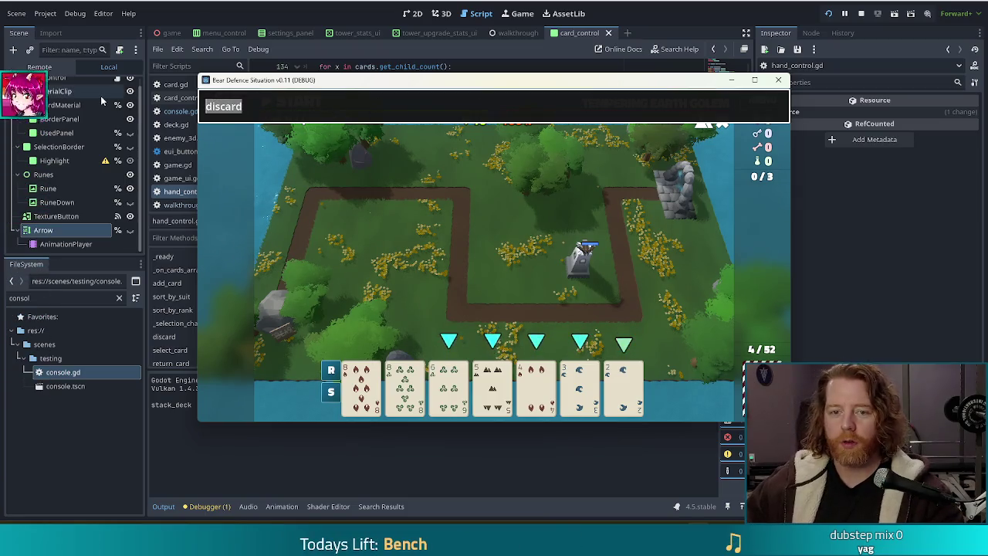
pyautogui.write('highlight')
pyautogui.press('Return')
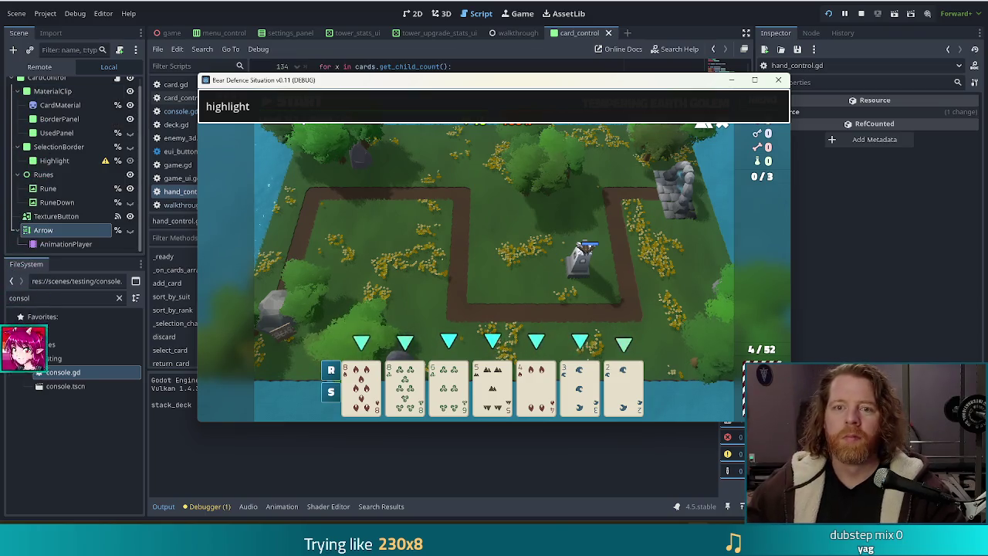
pyautogui.click(298, 6)
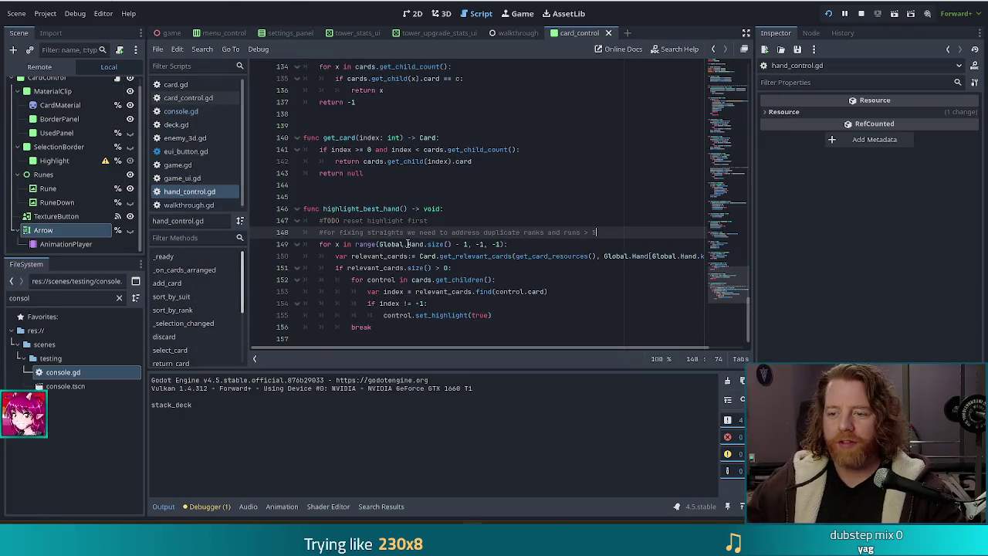
# Add a new line after set_highlight(true) on line 155 and start typing a print( call
pyautogui.moveTo(396, 262)
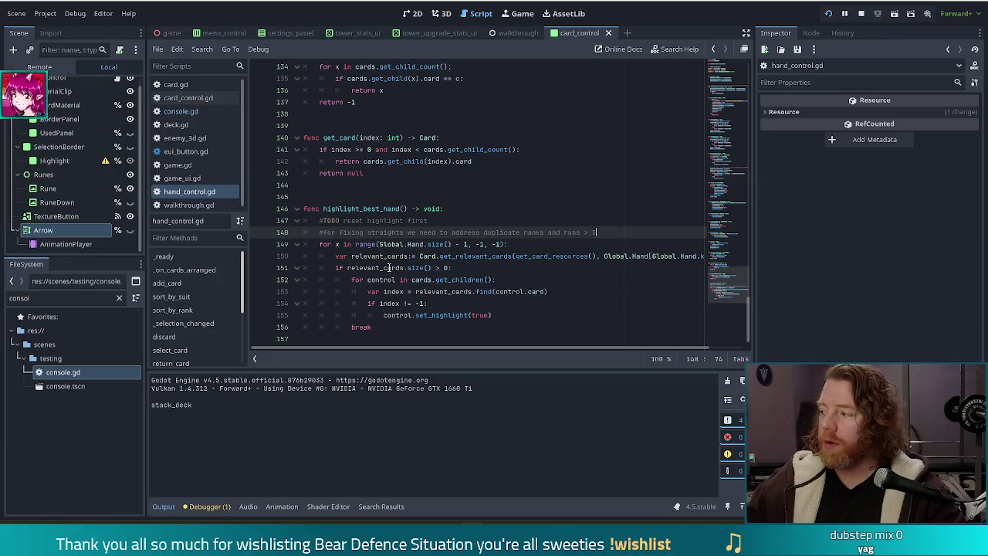
pyautogui.hotkey('alt', 'Tab')
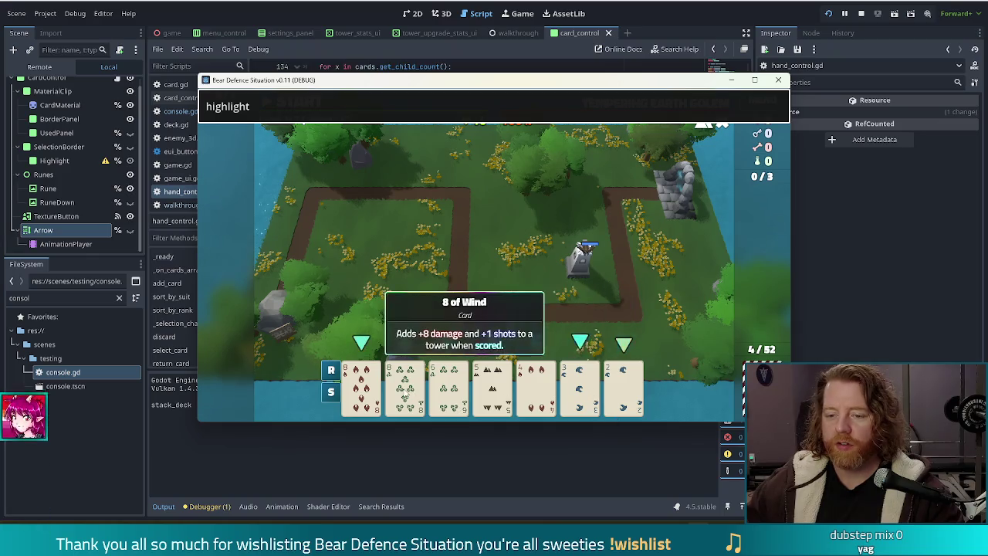
pyautogui.hotkey('alt', 'Tab')
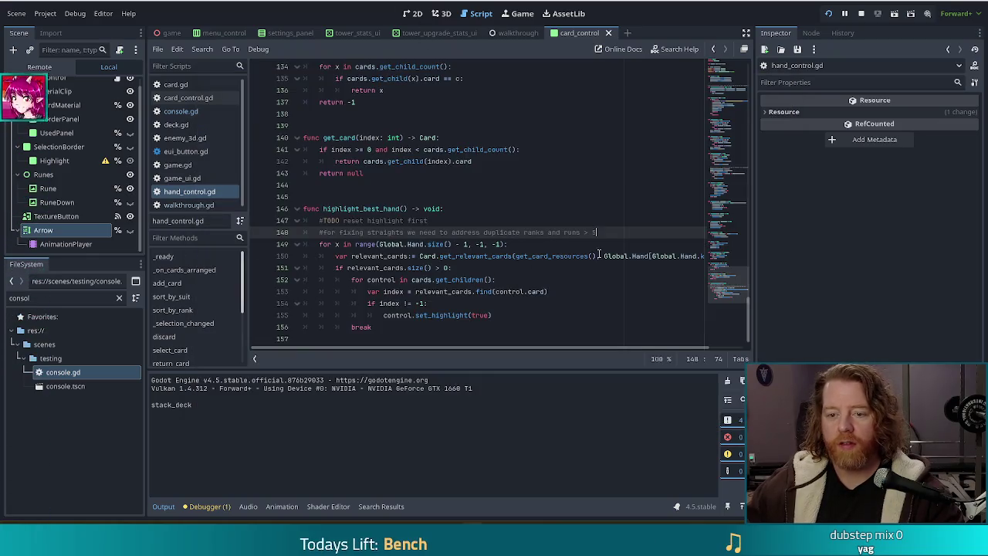
pyautogui.click(542, 248)
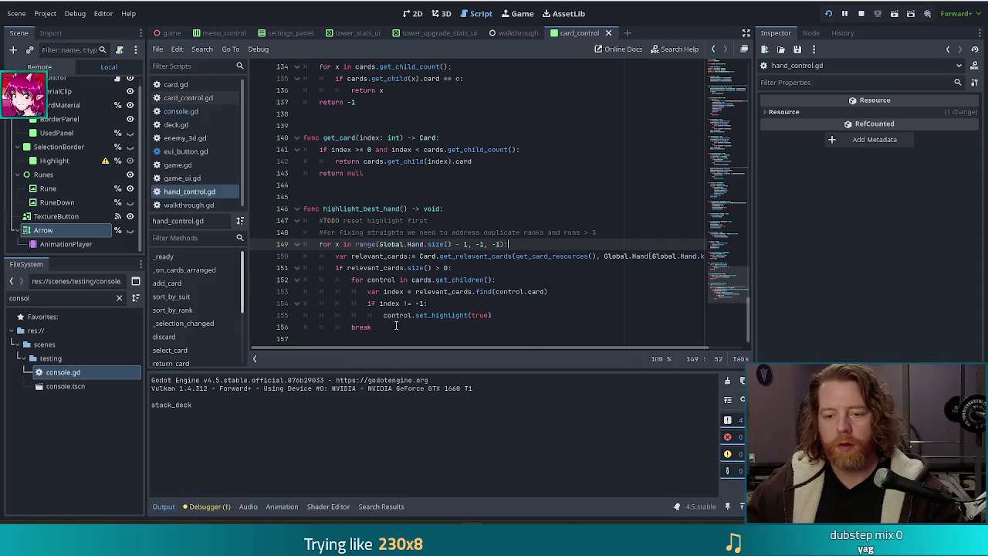
pyautogui.click(536, 317)
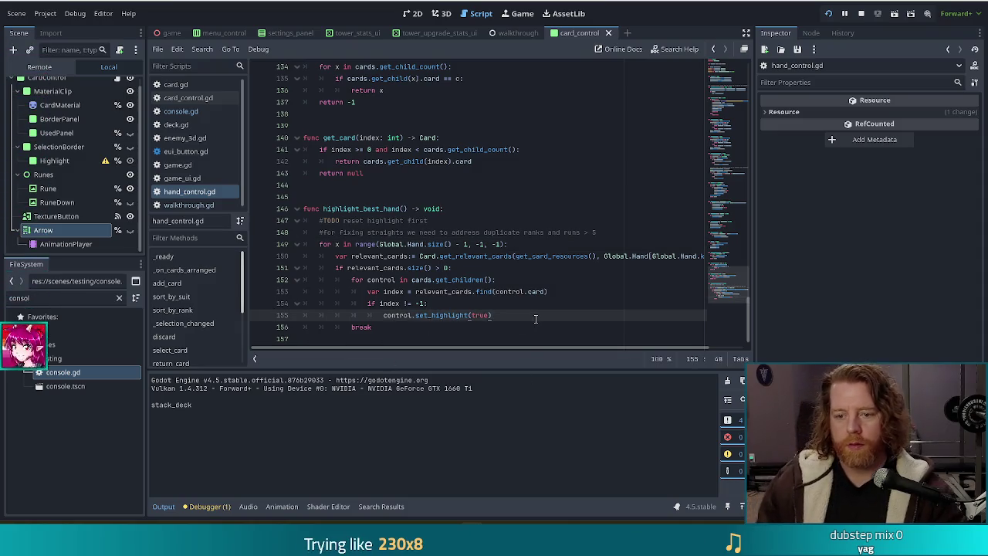
pyautogui.press('Return')
pyautogui.write('print')
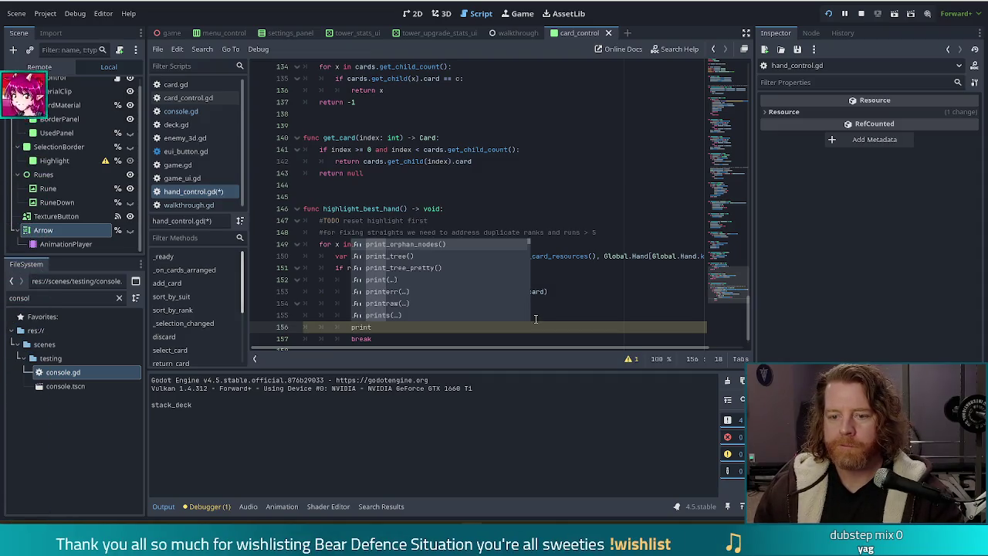
pyautogui.write('(')
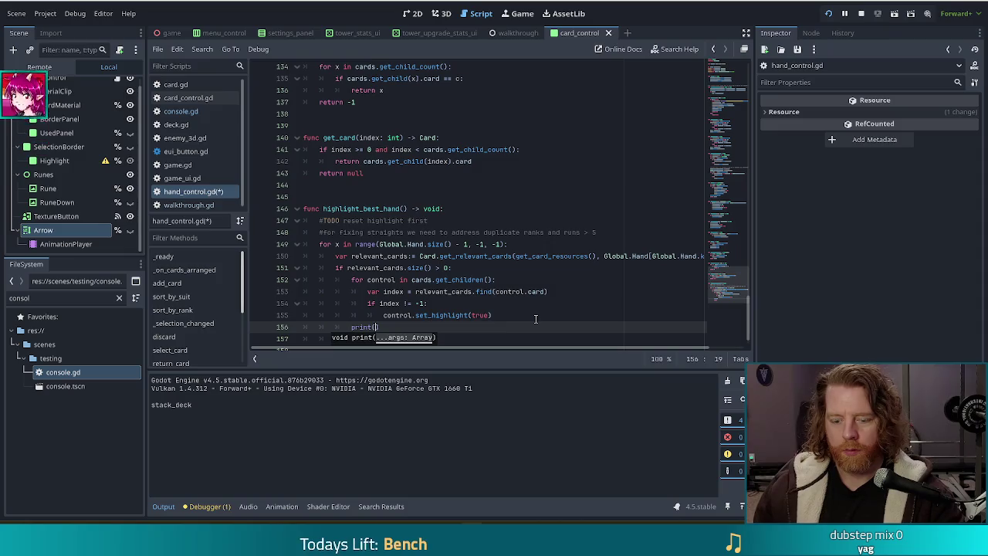
# Complete the print call as print(x), replacing the Global.Hand argument with x
pyautogui.write('obal.')
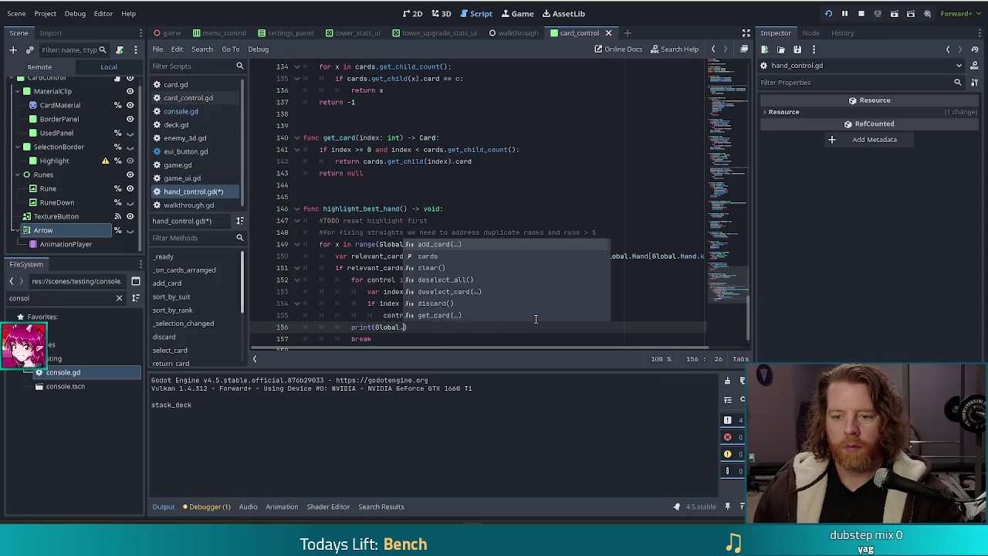
pyautogui.write('ha')
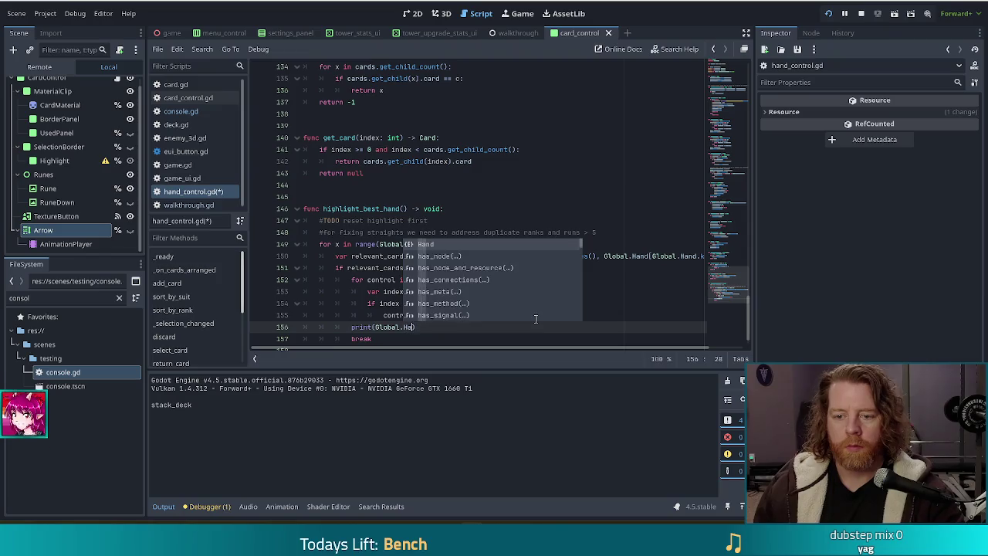
pyautogui.press('BackSpace')
pyautogui.press('BackSpace')
pyautogui.write('Hand[x')
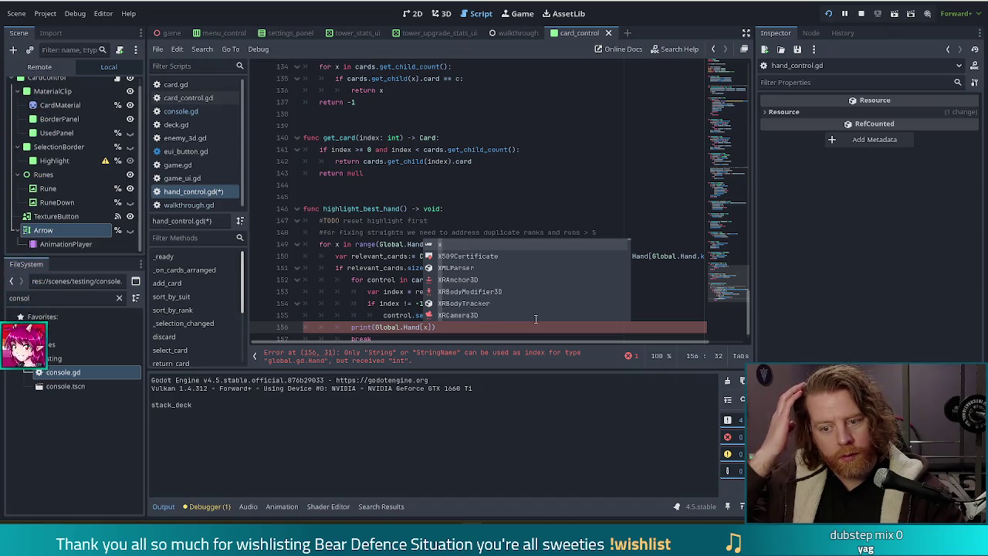
pyautogui.press('Escape')
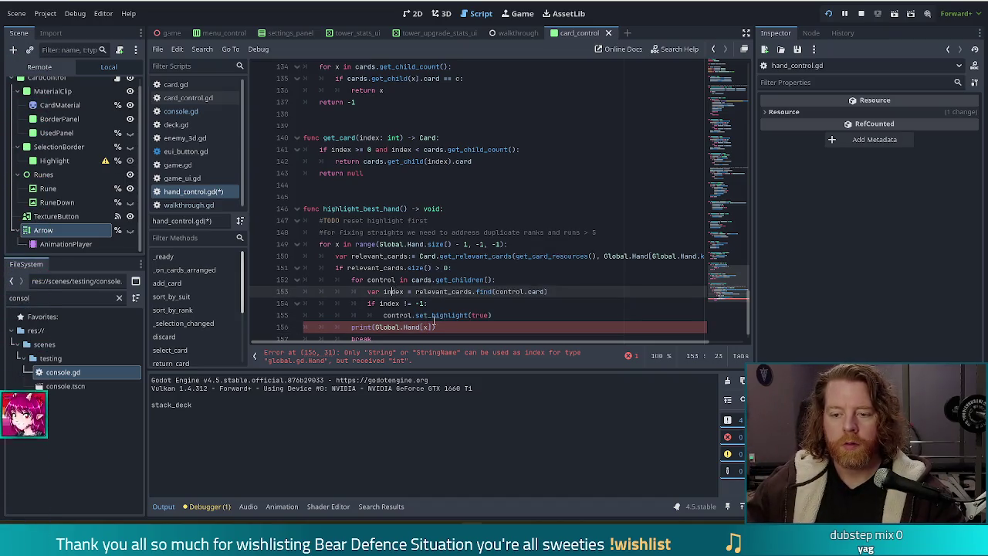
pyautogui.press('BackSpace')
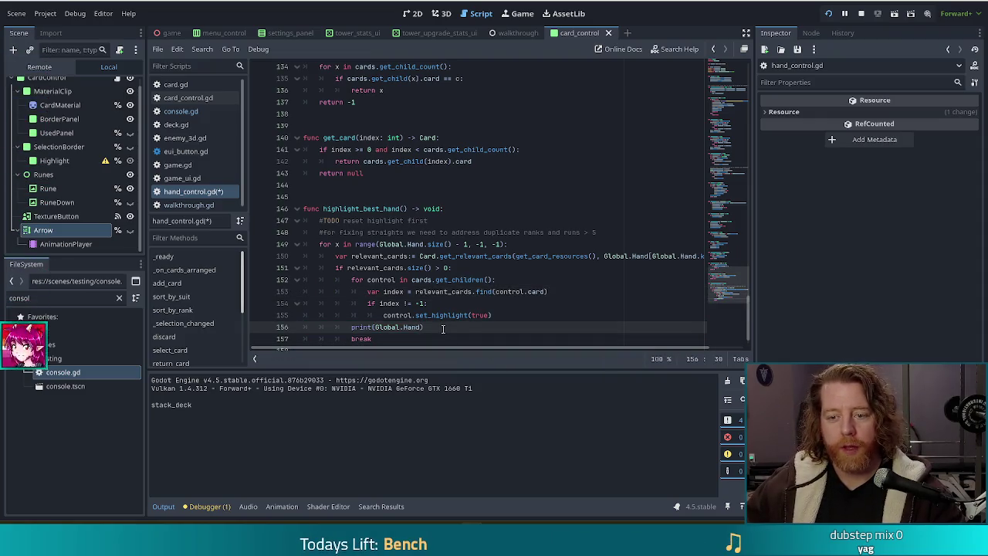
pyautogui.moveTo(439, 327)
pyautogui.mouseDown()
pyautogui.moveTo(358, 327)
pyautogui.moveTo(421, 327)
pyautogui.mouseUp()
pyautogui.write('x')
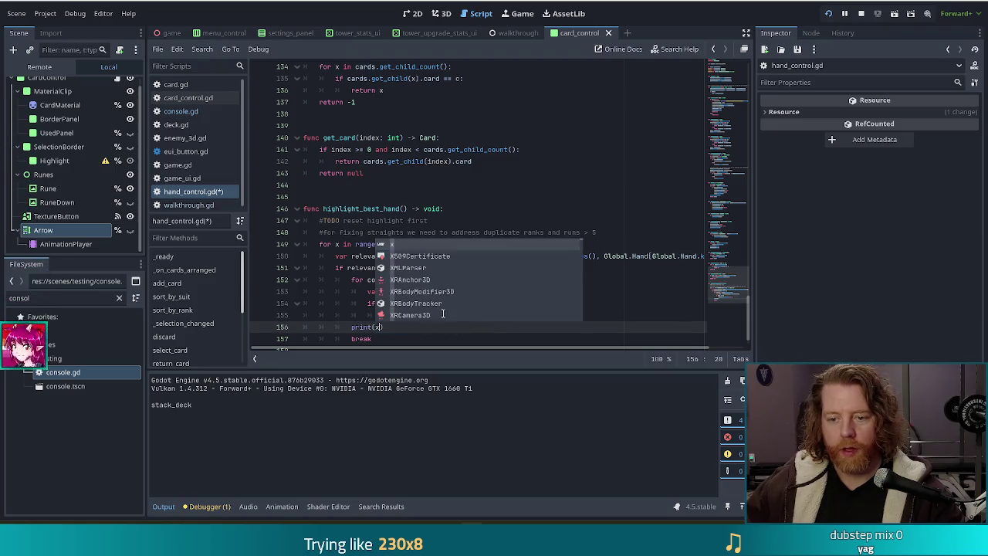
pyautogui.press('Escape')
# Review the highlight_best_hand code around lines 147–153
pyautogui.click(393, 297)
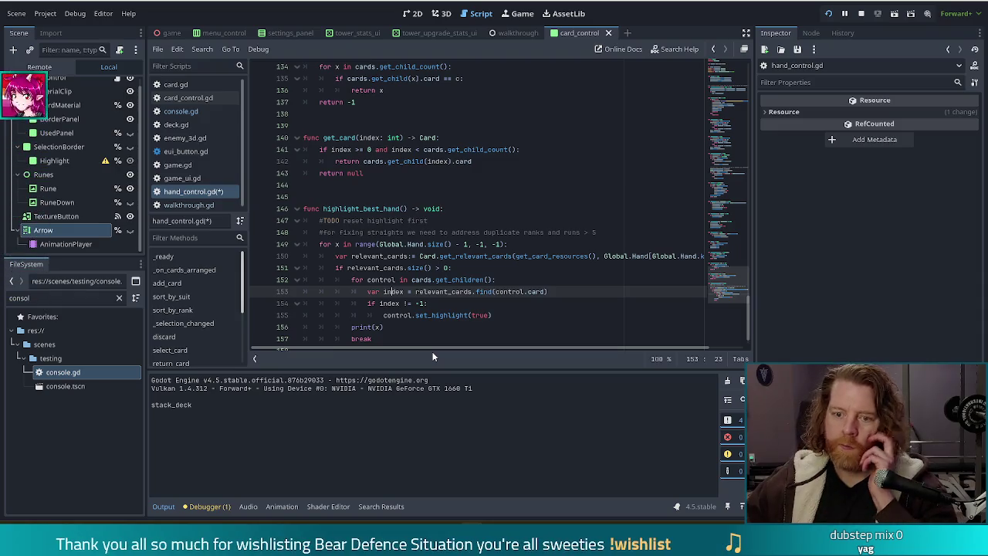
pyautogui.click(408, 328)
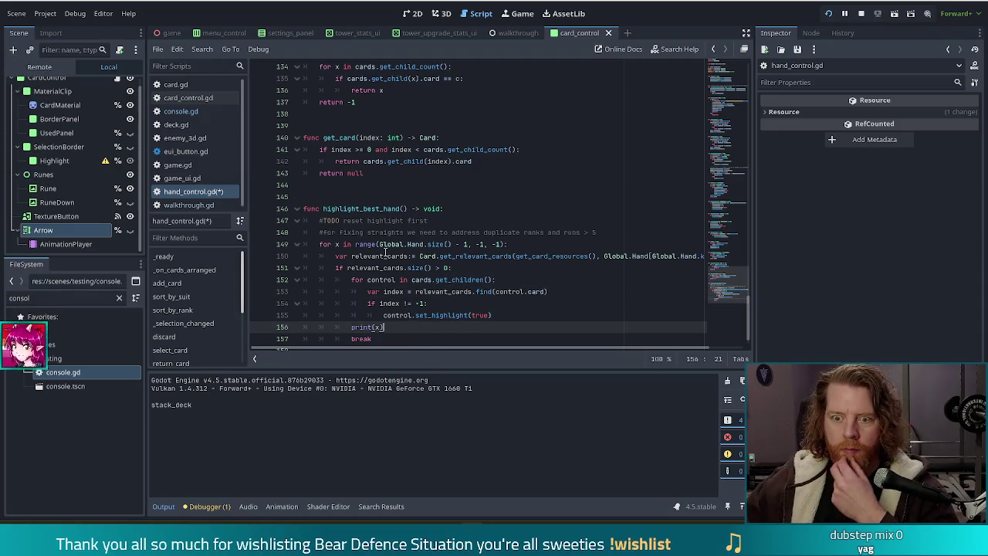
pyautogui.click(447, 220)
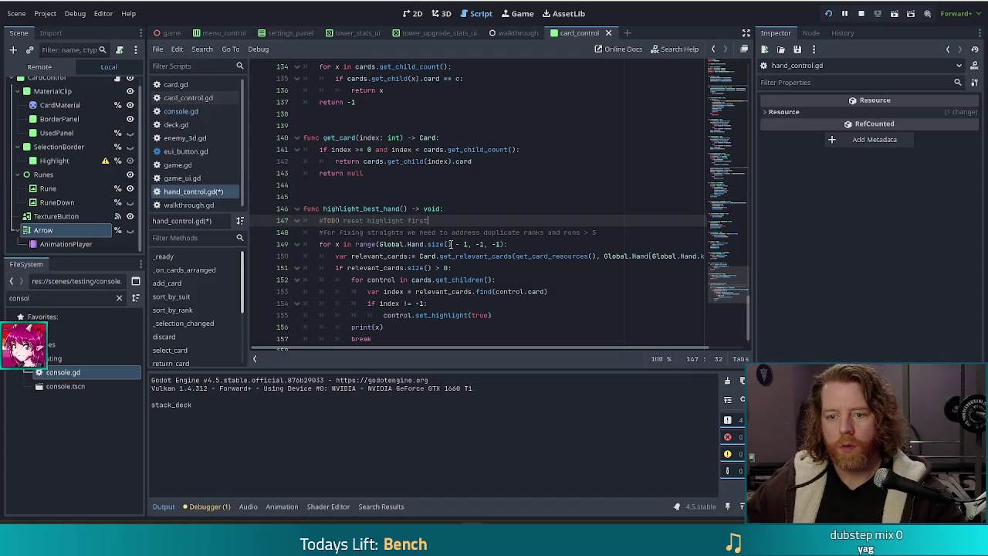
pyautogui.click(494, 268)
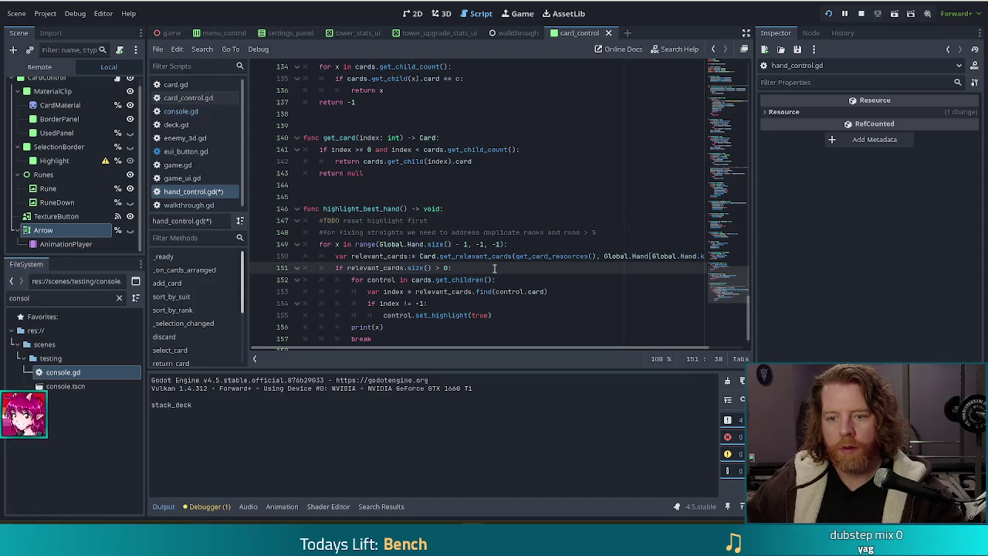
pyautogui.scroll(-1, 494, 268)
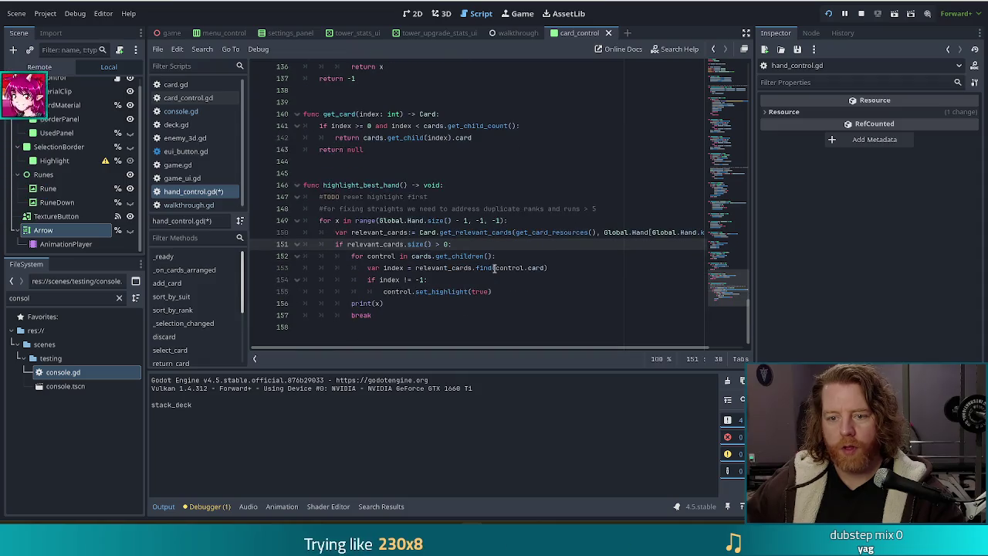
# Add control.set_highlight(false) at the start of the children loop and save hand_control.gd
pyautogui.click(518, 255)
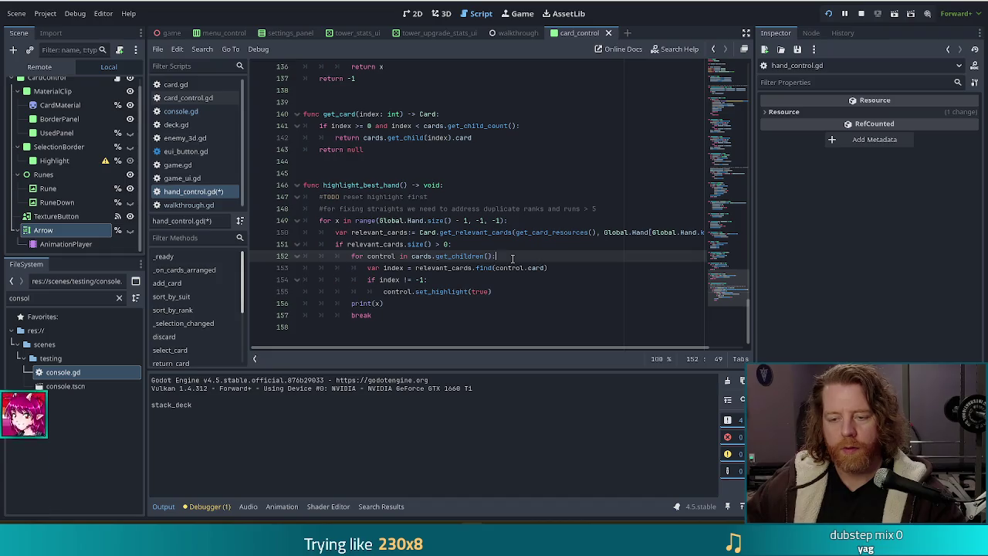
pyautogui.press('Return')
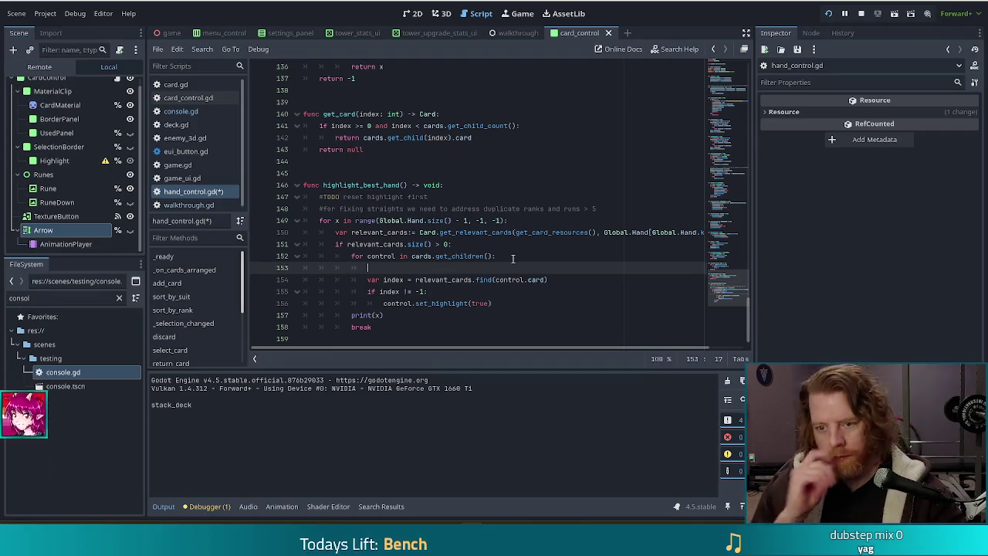
pyautogui.write('control.')
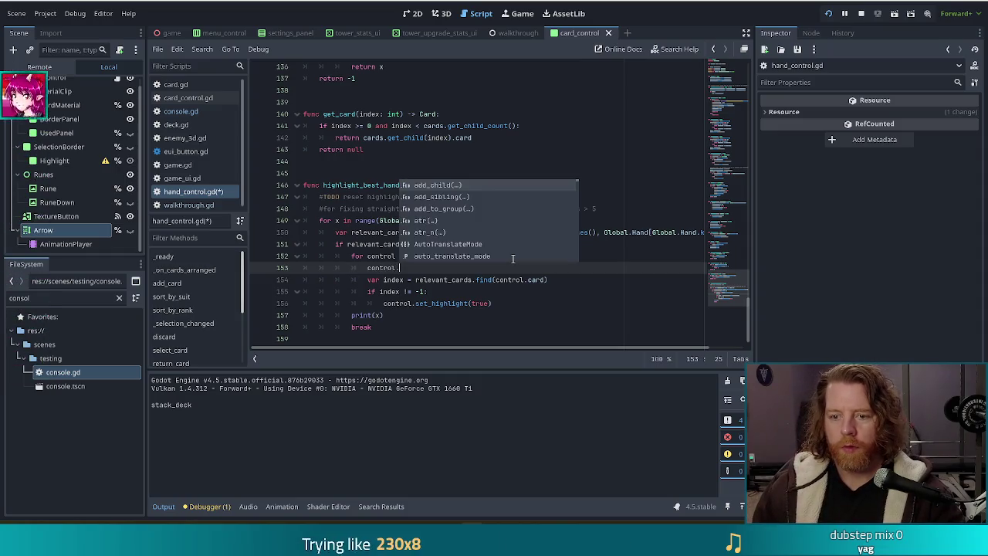
pyautogui.write('set_high')
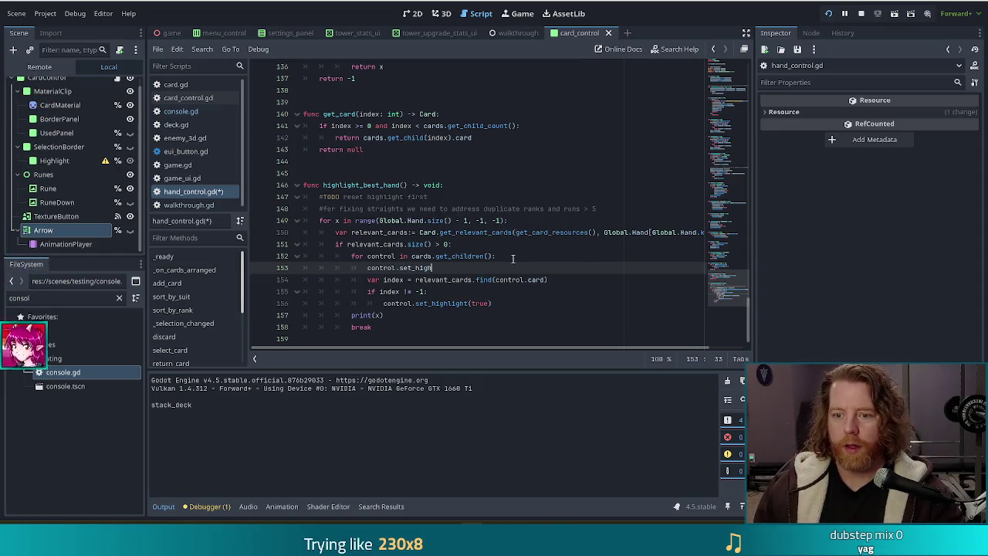
pyautogui.write('light')
pyautogui.write('(ca')
pyautogui.press('BackSpace')
pyautogui.press('BackSpace')
pyautogui.write('false')
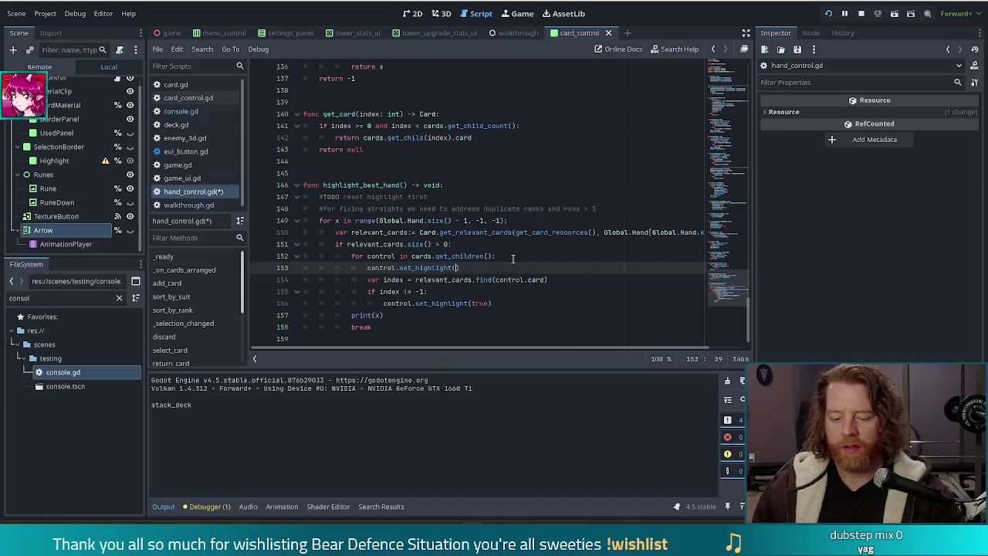
pyautogui.hotkey('ctrl', 's')
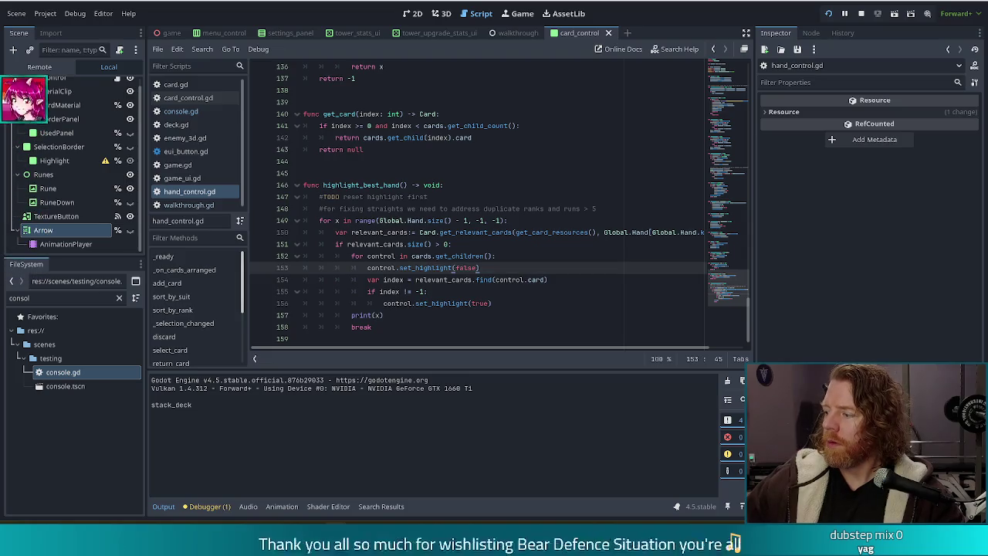
pyautogui.press('Left')
pyautogui.press('Left')
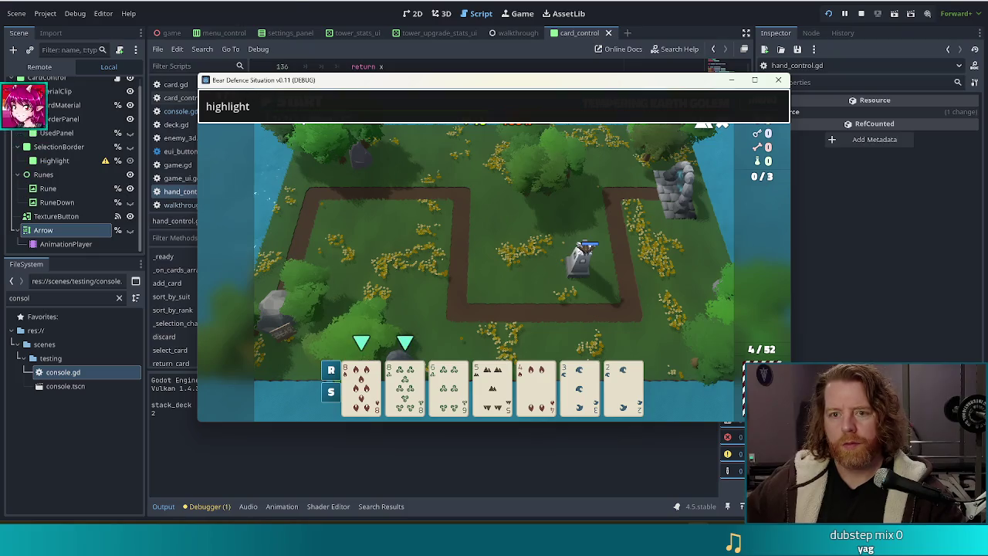
# Open the Hand enum definition in global.gd, inspect HIGH_CARD, then return to hand_control.gd
pyautogui.press('Return')
pyautogui.click(431, 220)
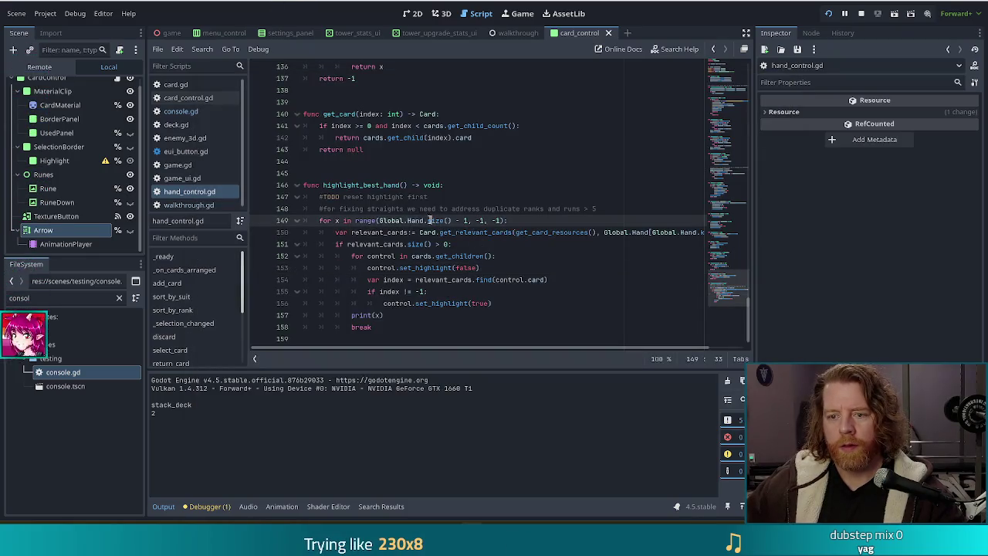
pyautogui.keyDown('ctrl'); pyautogui.click(419, 221); pyautogui.keyUp('ctrl')
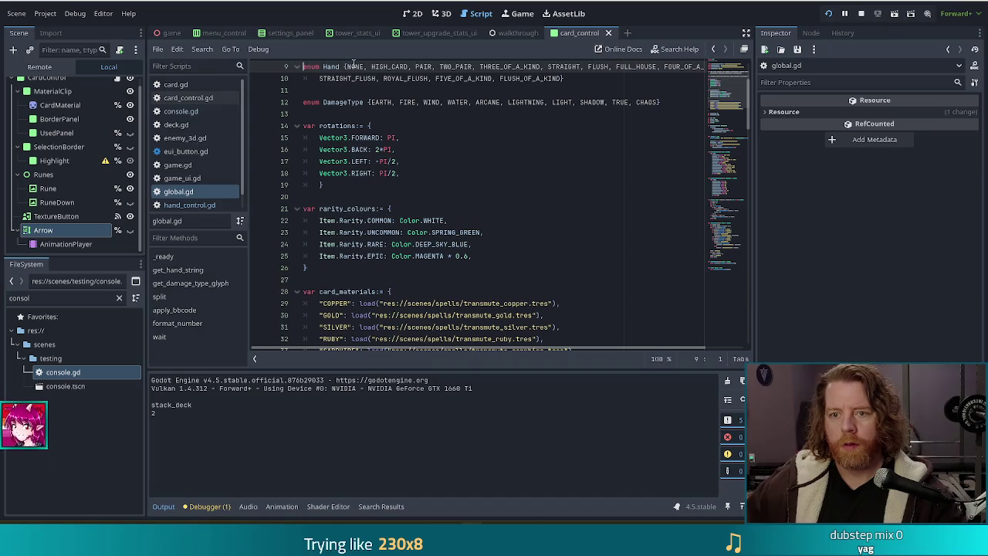
pyautogui.click(419, 67)
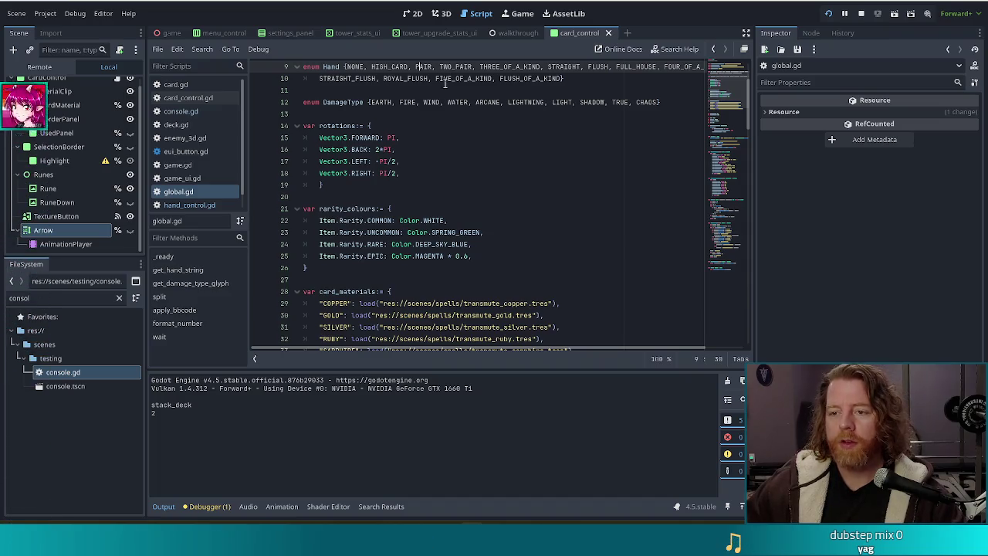
pyautogui.rightClick(395, 66)
pyautogui.click(368, 67)
pyautogui.doubleClick(386, 66)
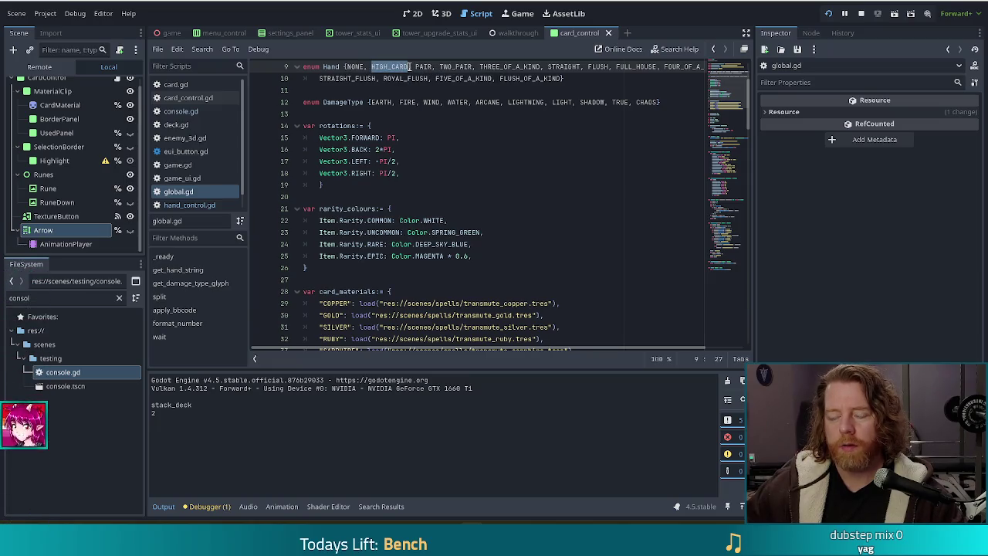
pyautogui.click(566, 78)
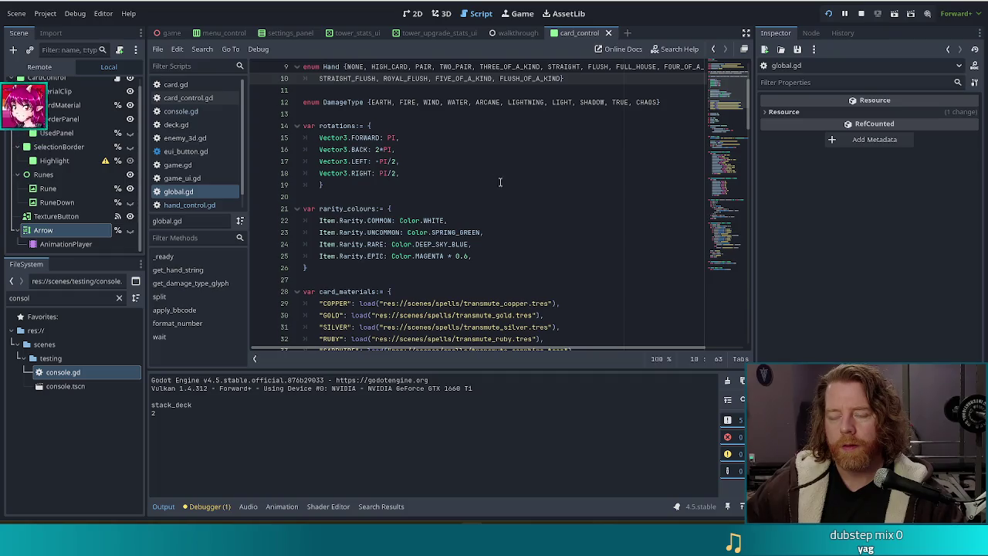
pyautogui.click(190, 205)
pyautogui.press('Up')
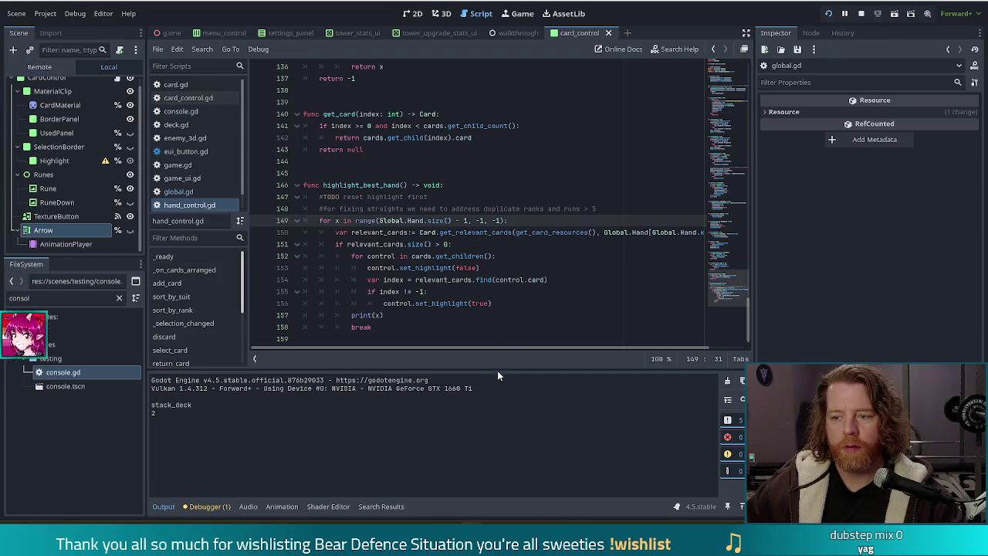
pyautogui.moveTo(532, 348); pyautogui.dragTo(608, 346)
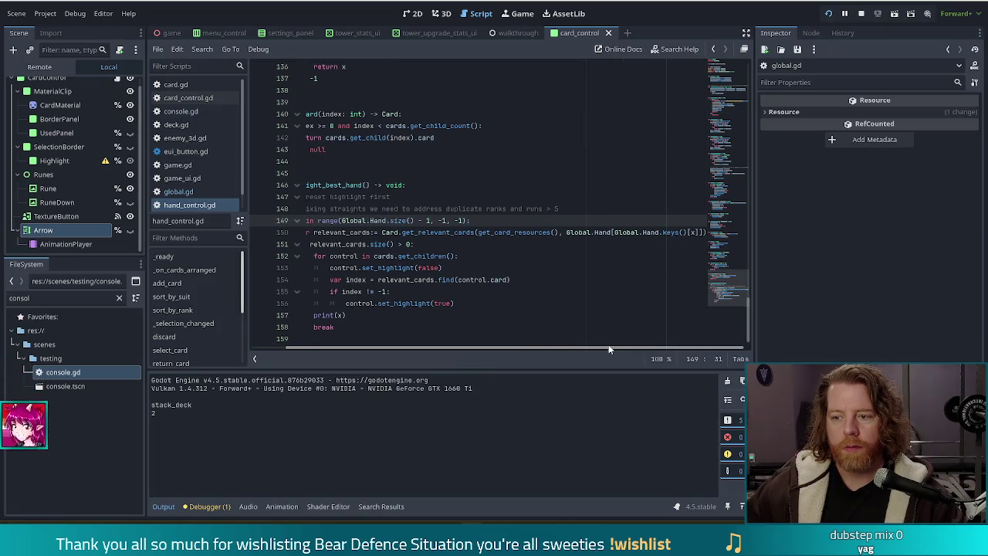
pyautogui.click(692, 232)
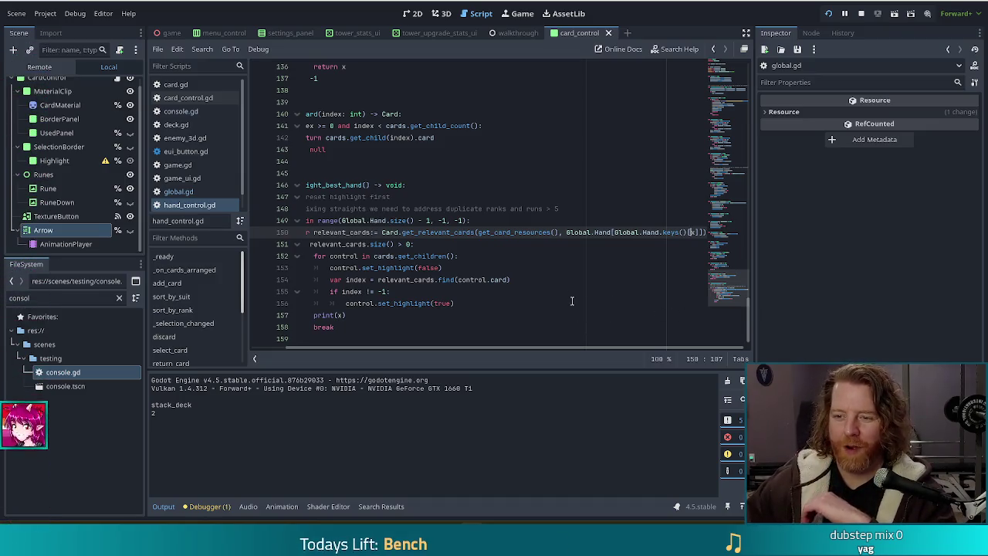
pyautogui.moveTo(551, 349); pyautogui.dragTo(447, 338)
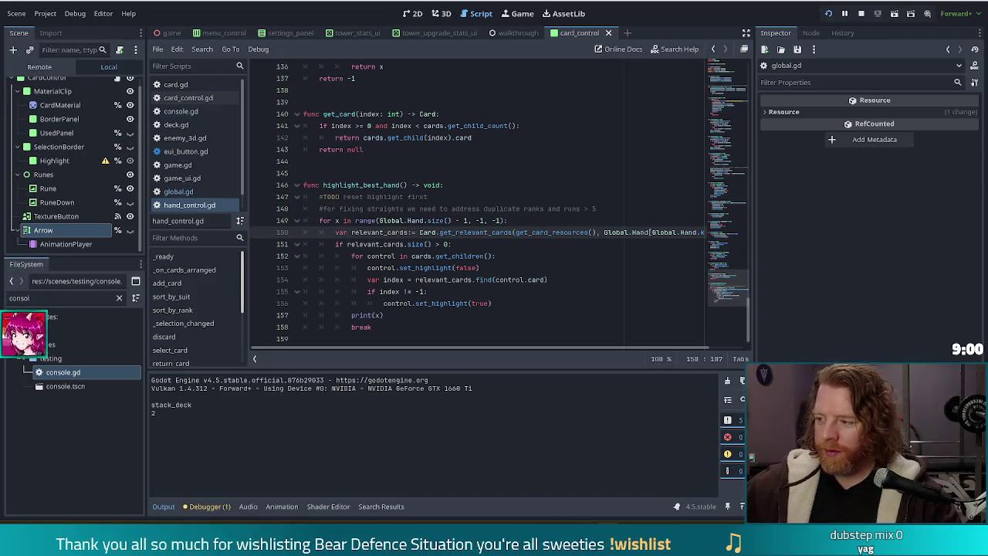
pyautogui.click(579, 281)
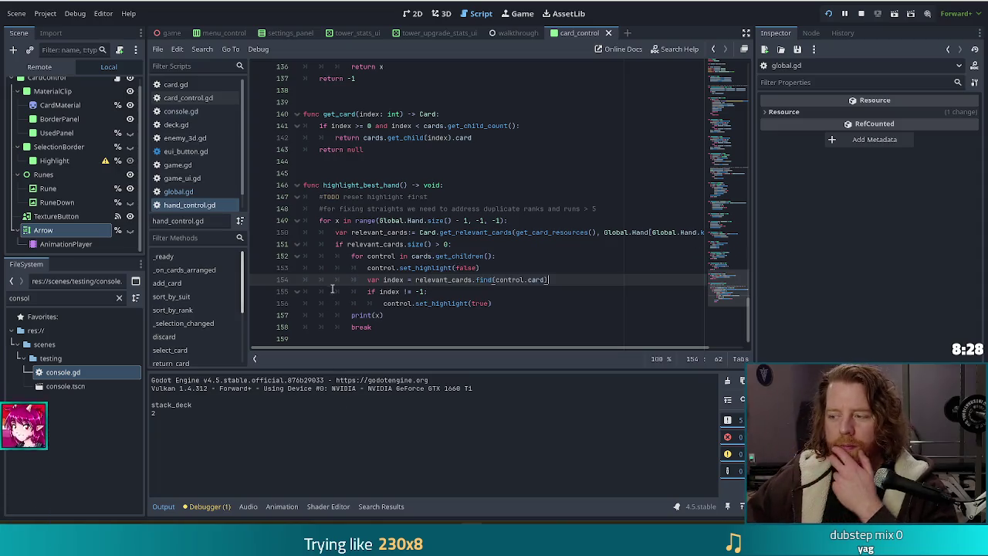
# Select the print(x) line on line 157 at the end of the loop
pyautogui.click(414, 315)
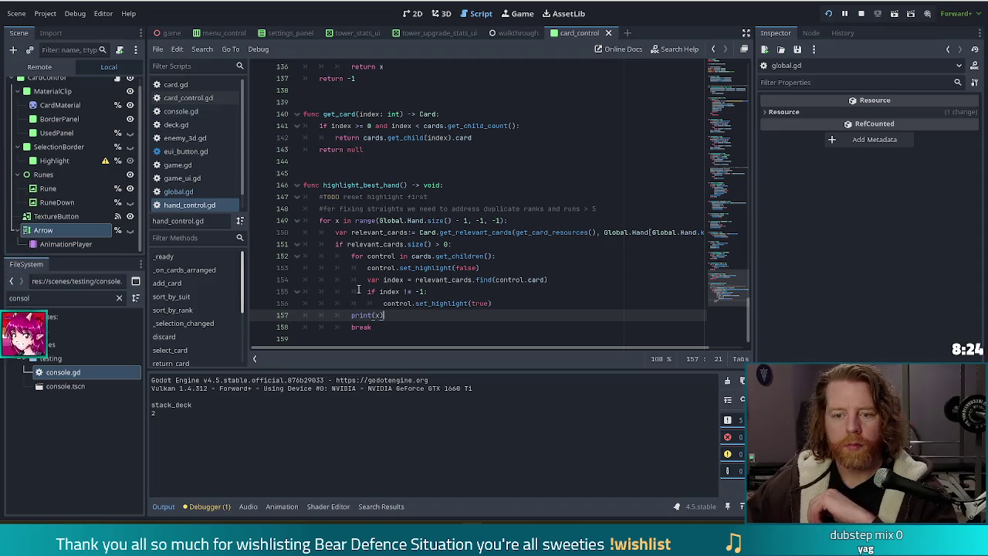
pyautogui.click(350, 315)
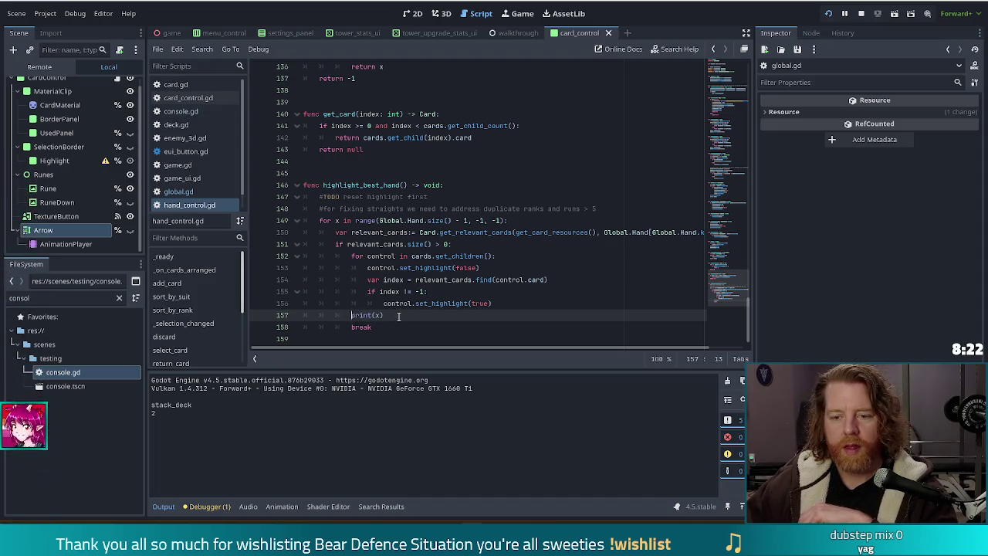
pyautogui.moveTo(470, 317); pyautogui.dragTo(529, 303)
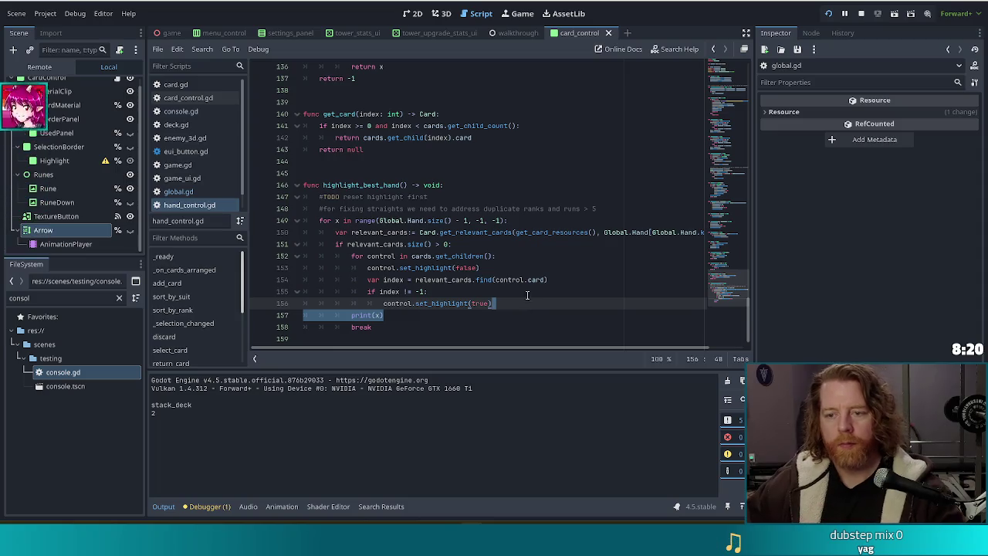
# Move print(x) to directly under the loop header, fixing its indentation and the blank line
pyautogui.hotkey('ctrl', 'x')
pyautogui.click(525, 221)
pyautogui.press('Return')
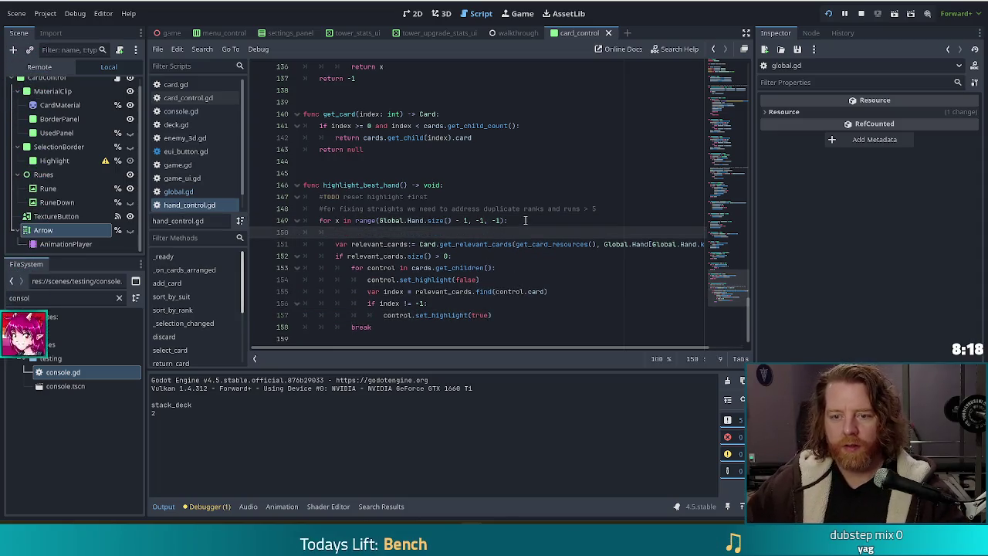
pyautogui.hotkey('ctrl', 'v')
pyautogui.press('Home')
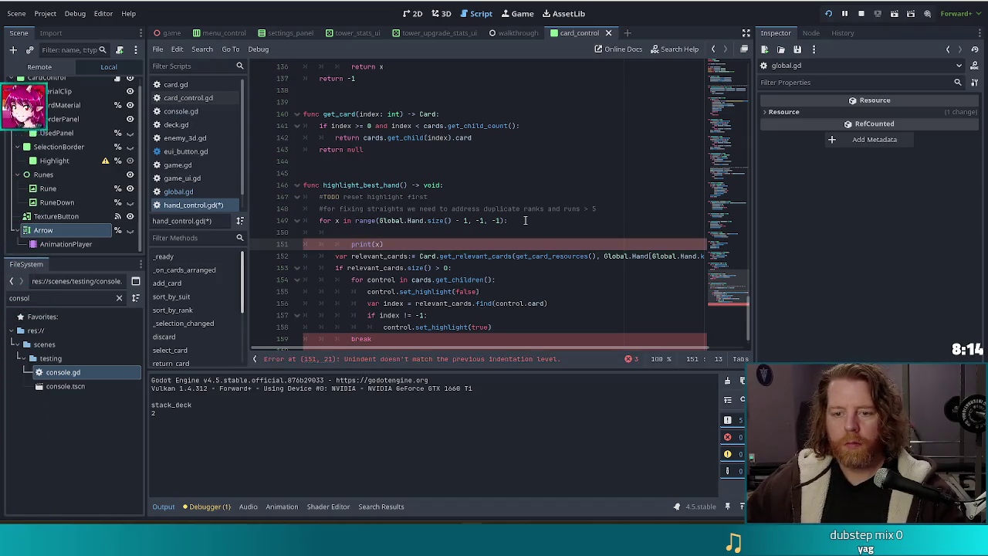
pyautogui.press('BackSpace')
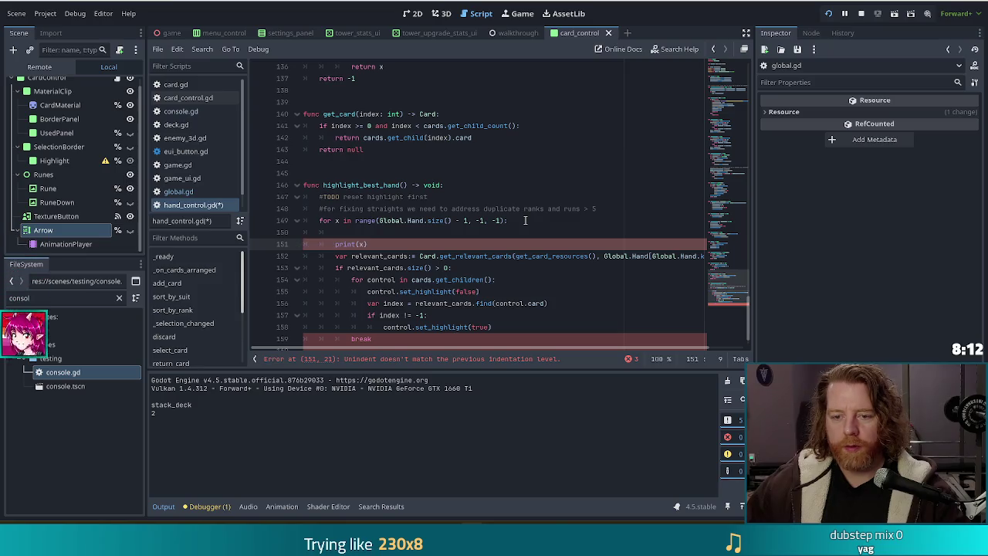
pyautogui.press('BackSpace')
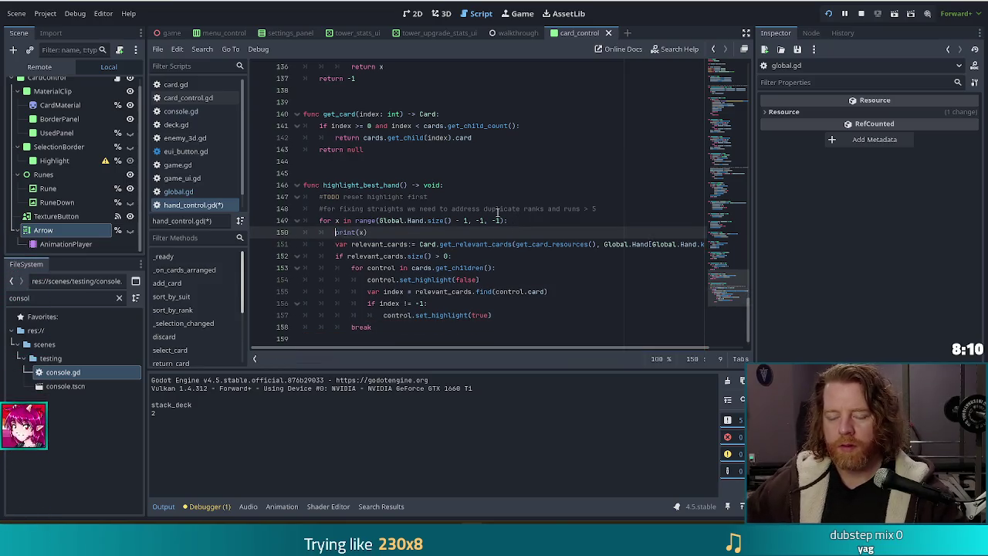
# Save hand_control.gd, relaunch the game and start a new game
pyautogui.moveTo(357, 221); pyautogui.dragTo(370, 232)
pyautogui.click(378, 233)
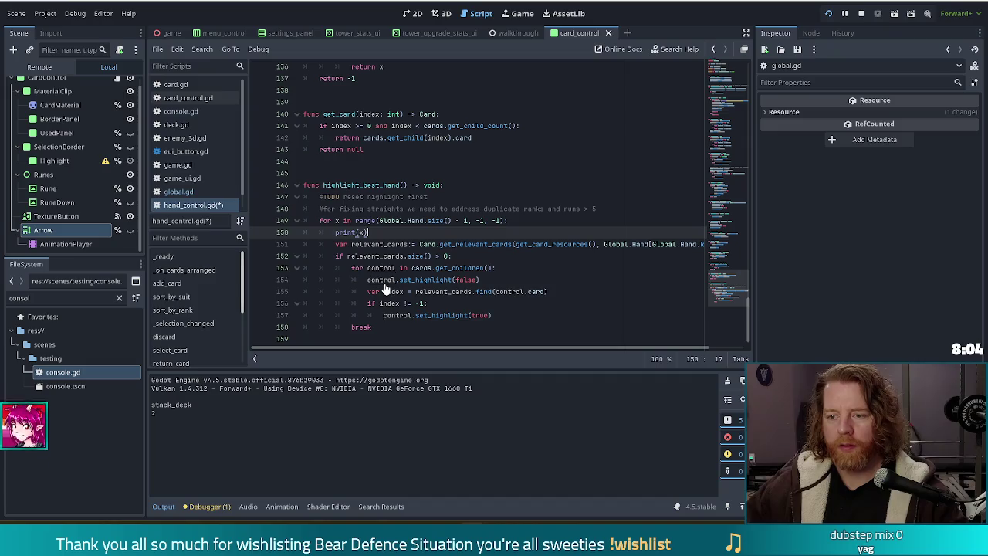
pyautogui.hotkey('ctrl', 's')
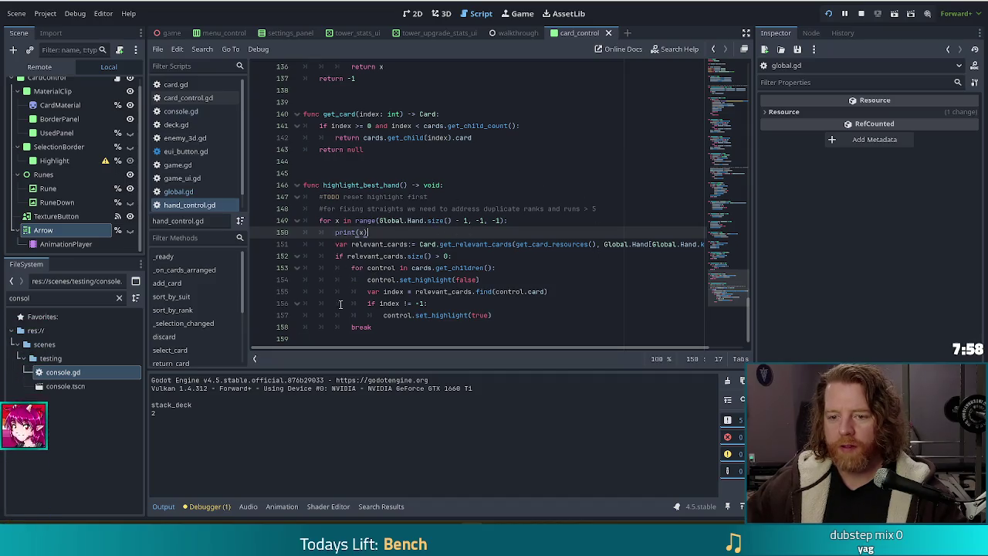
pyautogui.click(829, 16)
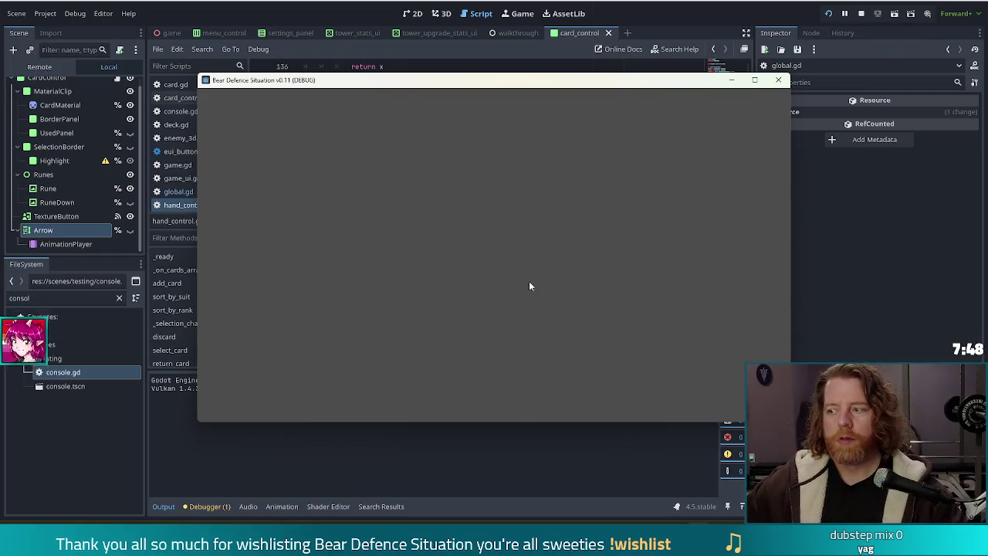
pyautogui.click(323, 261)
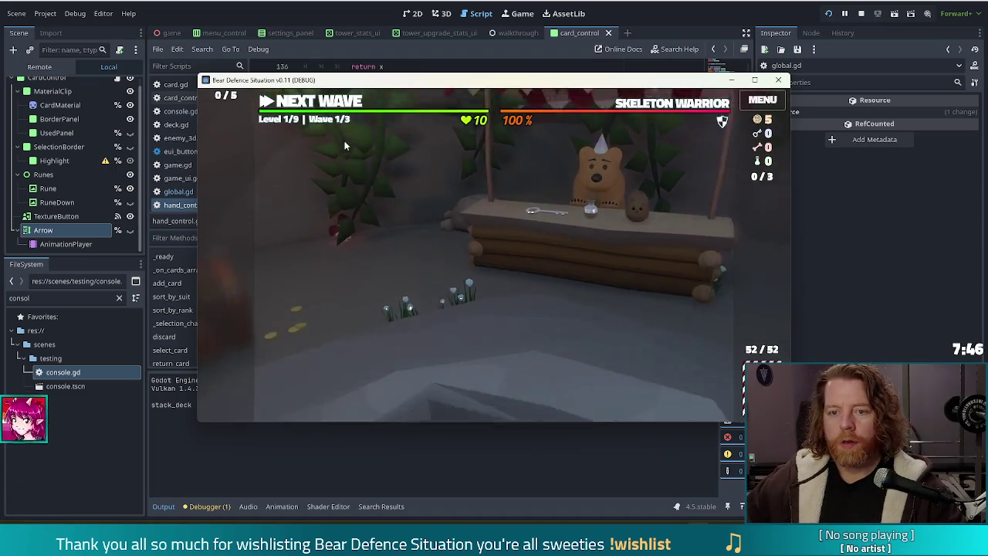
# Run 'highlight' in the game console, logging hand indices 12 down to 7, then return to the editor
pyautogui.press('`')
pyautogui.write('highlight')
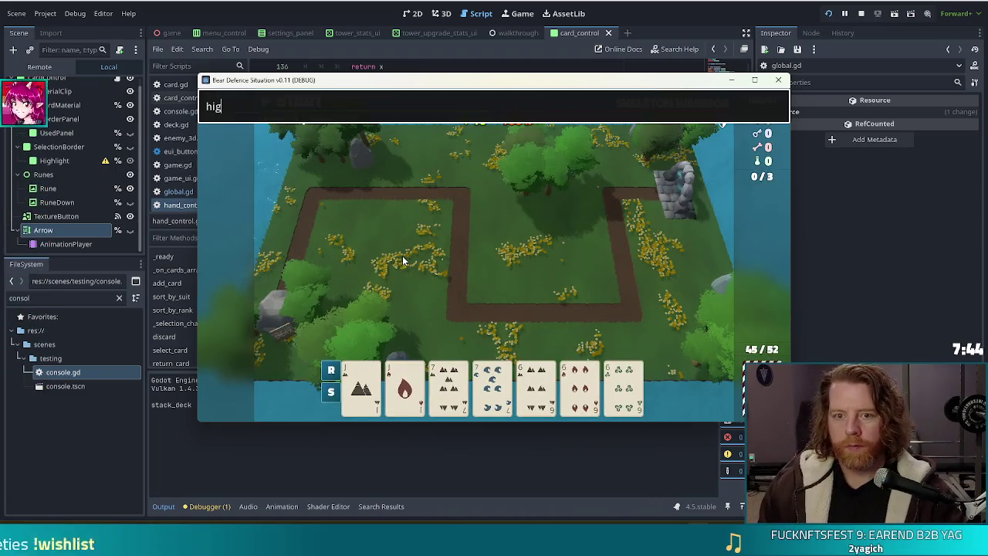
pyautogui.press('Return')
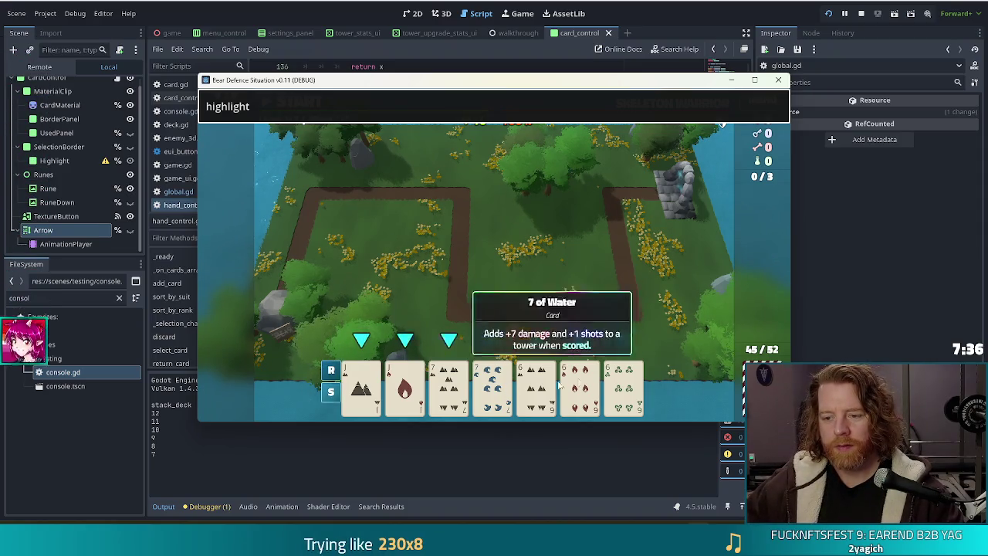
pyautogui.click(349, 11)
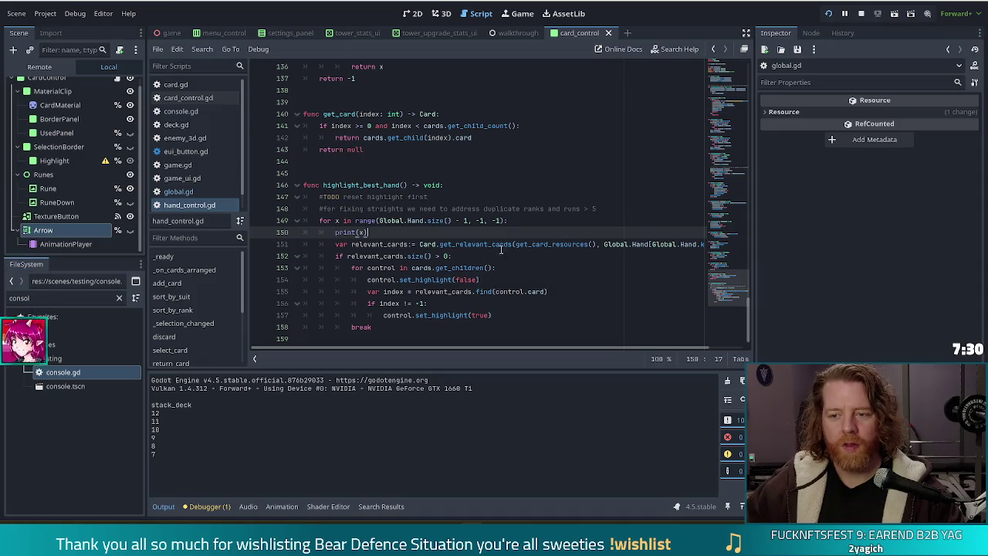
# Compare game.gd's hand loop, then return to hand_control.gd
pyautogui.moveTo(480, 244)
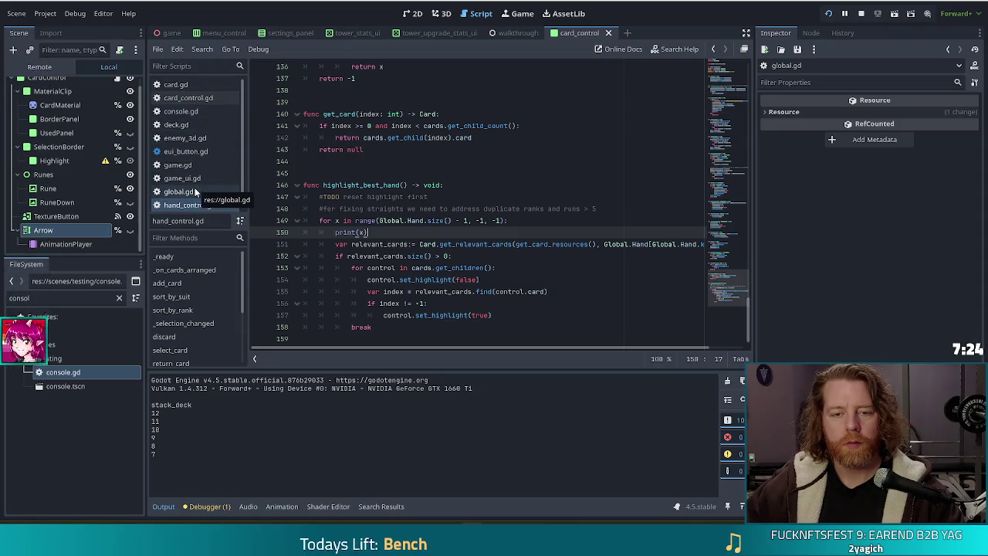
pyautogui.click(176, 164)
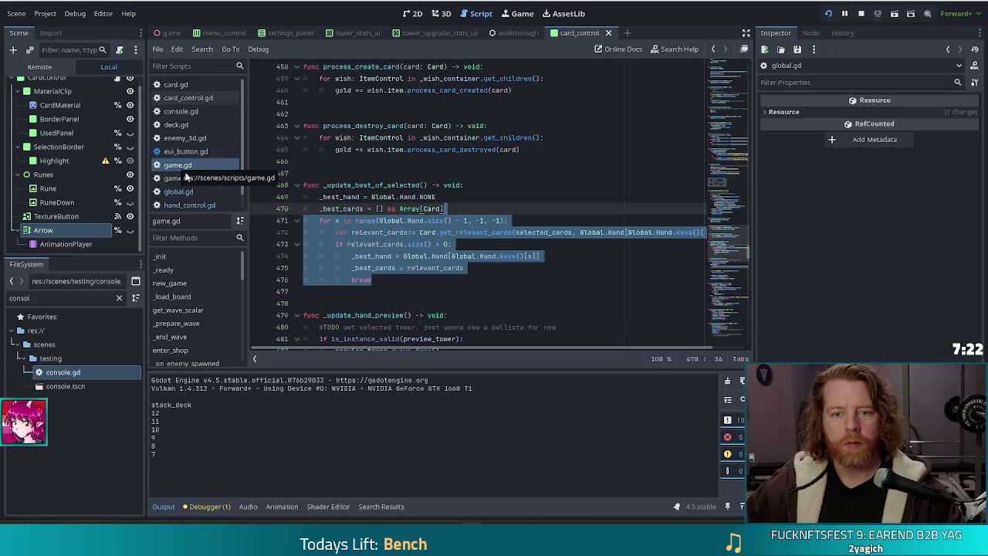
pyautogui.click(179, 191)
pyautogui.click(185, 204)
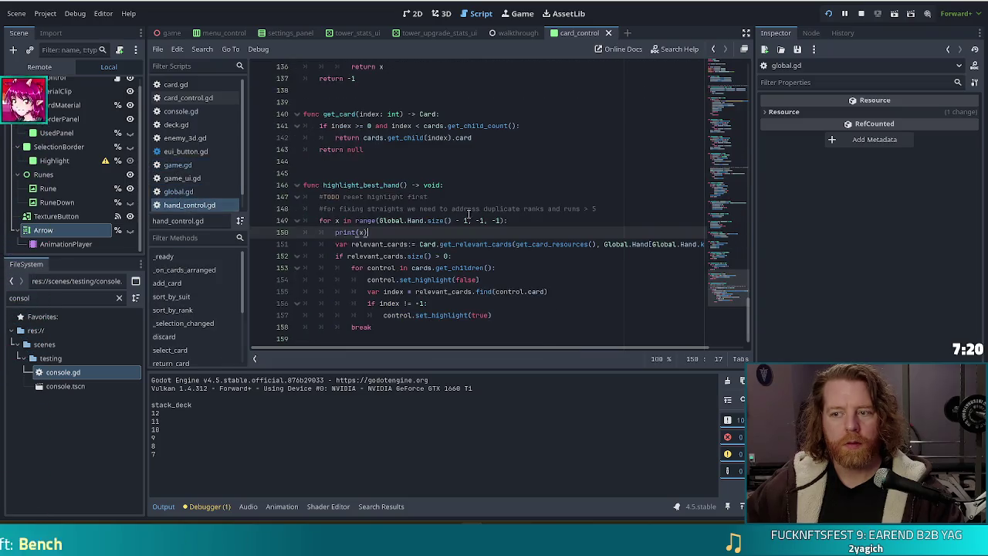
# Review the Hand enum's ROYAL_FLUSH and FULL_HOUSE entries, then raise the Bear Defence Situation game window
pyautogui.keyDown('ctrl'); pyautogui.click(641, 244); pyautogui.keyUp('ctrl')
pyautogui.click(403, 174)
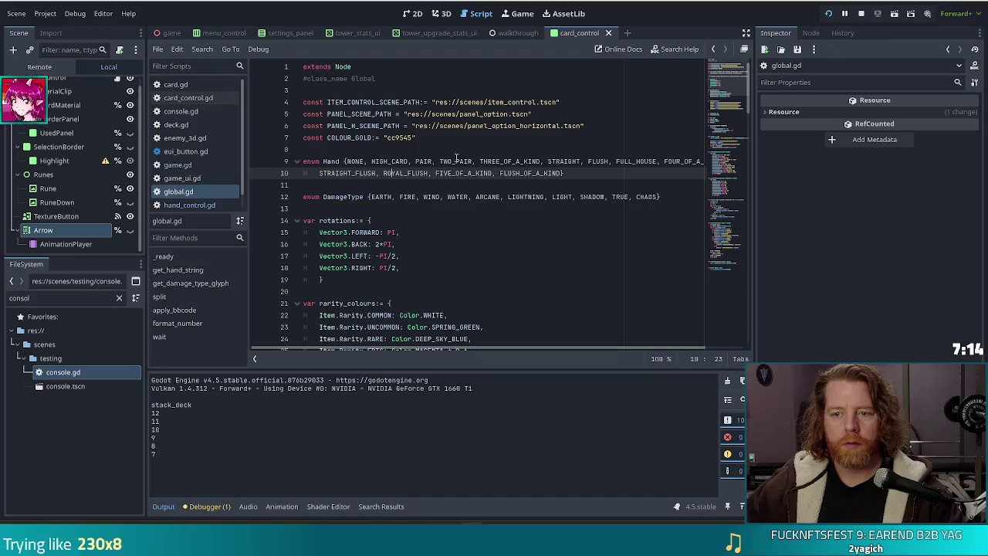
pyautogui.click(635, 162)
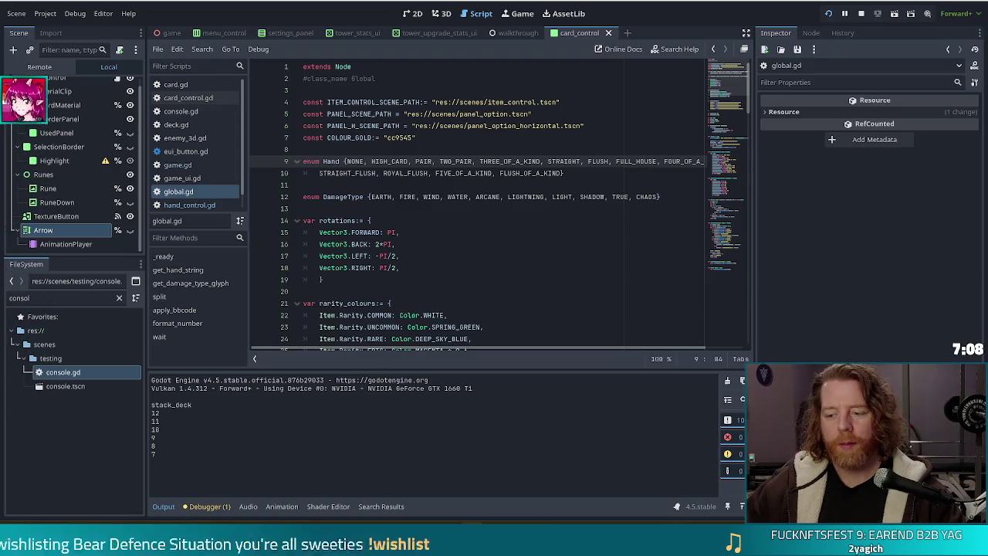
pyautogui.moveTo(704, 525)
pyautogui.click(698, 480)
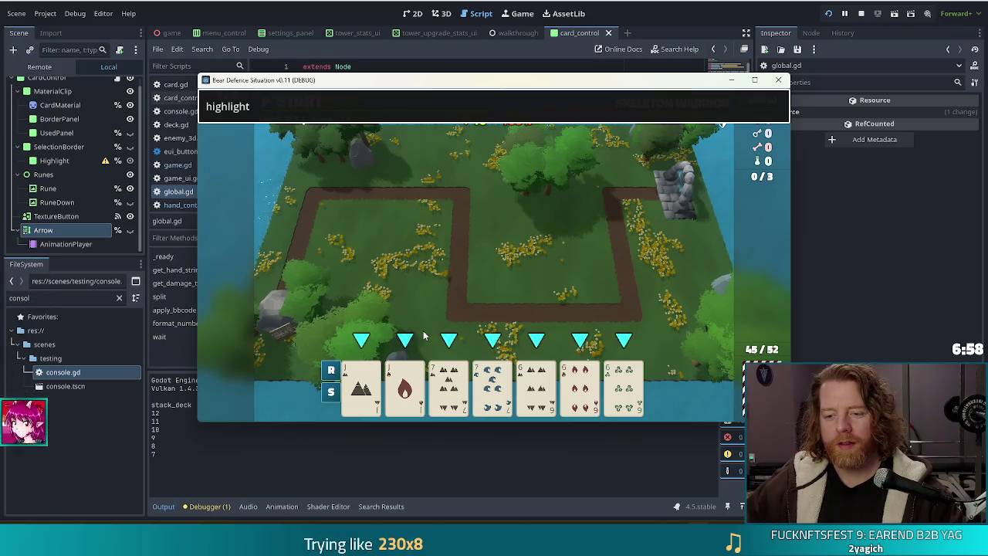
# Send the game window behind the editor and open card.gd at its STRAIGHT detection code
pyautogui.moveTo(618, 389)
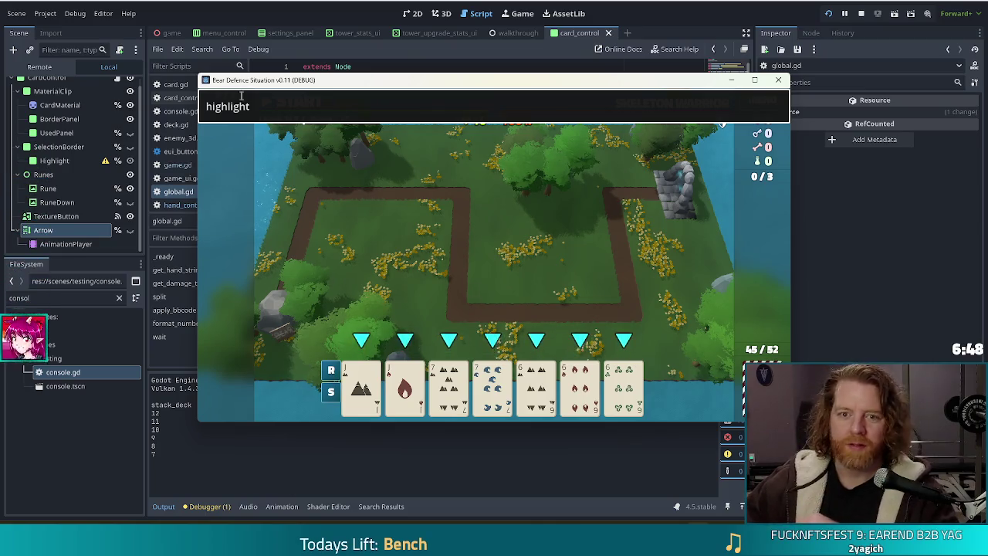
pyautogui.click(297, 25)
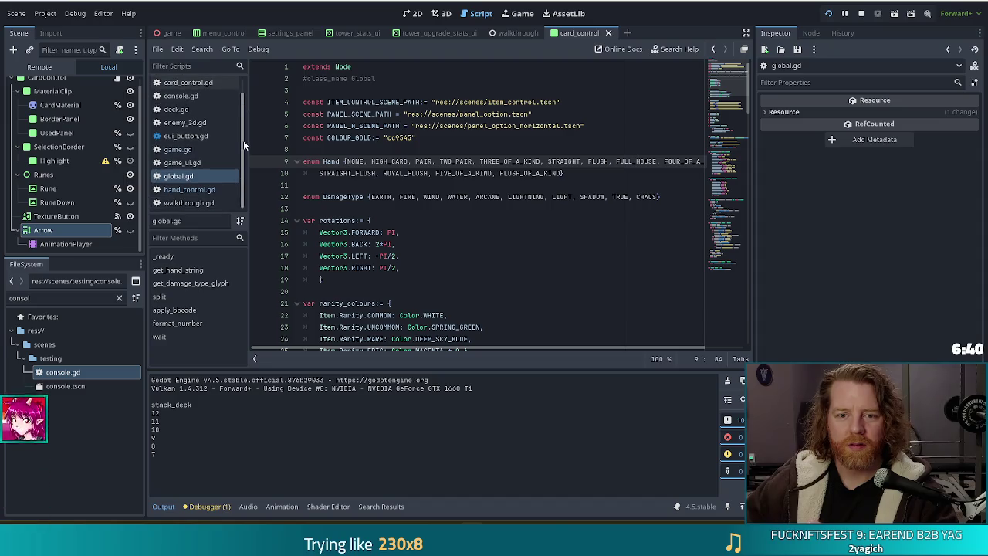
pyautogui.click(176, 84)
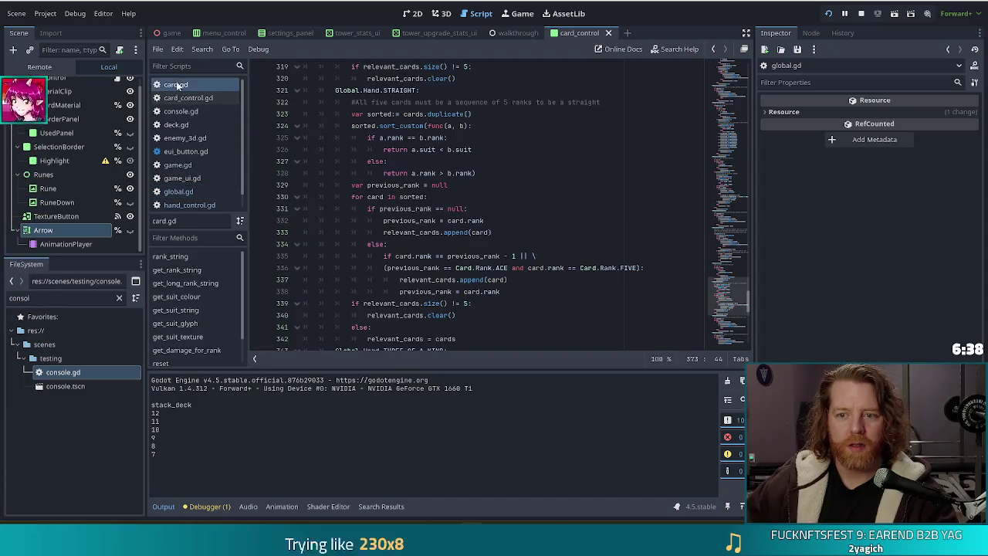
# Scroll up to the Global.Hand.FULL_HOUSE block and examine its three-of-a-kind and pair comment
pyautogui.scroll(6, 527, 257)
pyautogui.scroll(6, 481, 221)
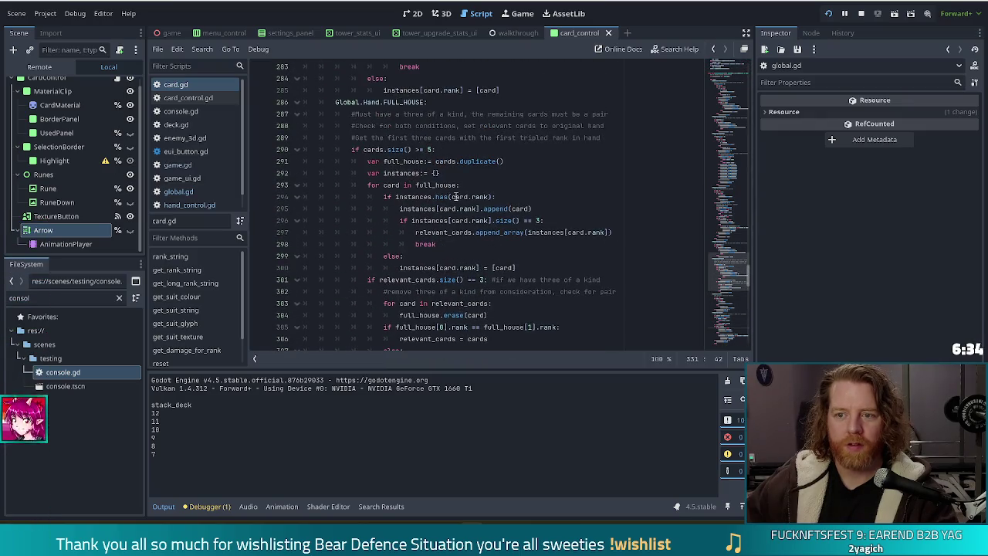
pyautogui.click(455, 185)
pyautogui.moveTo(390, 113); pyautogui.dragTo(581, 115)
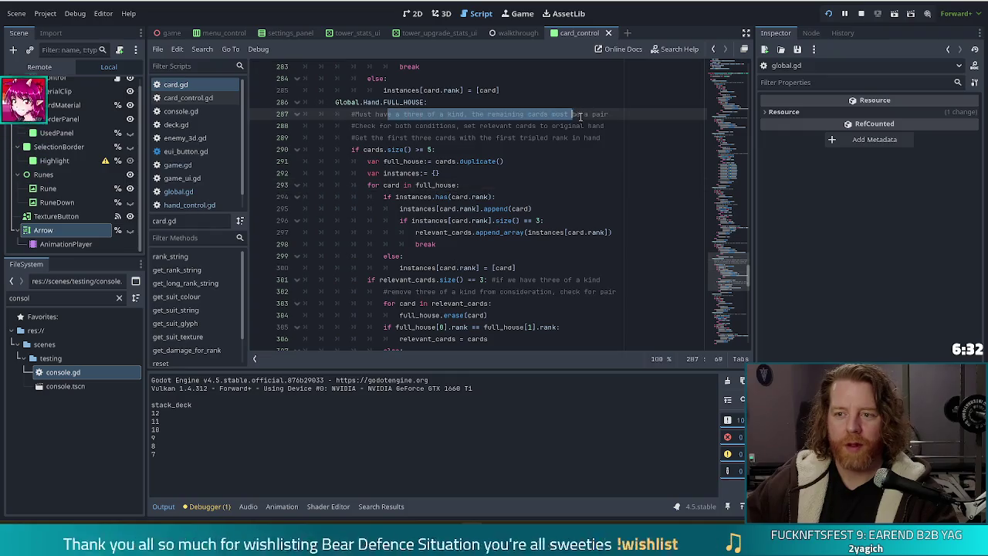
pyautogui.click(610, 114)
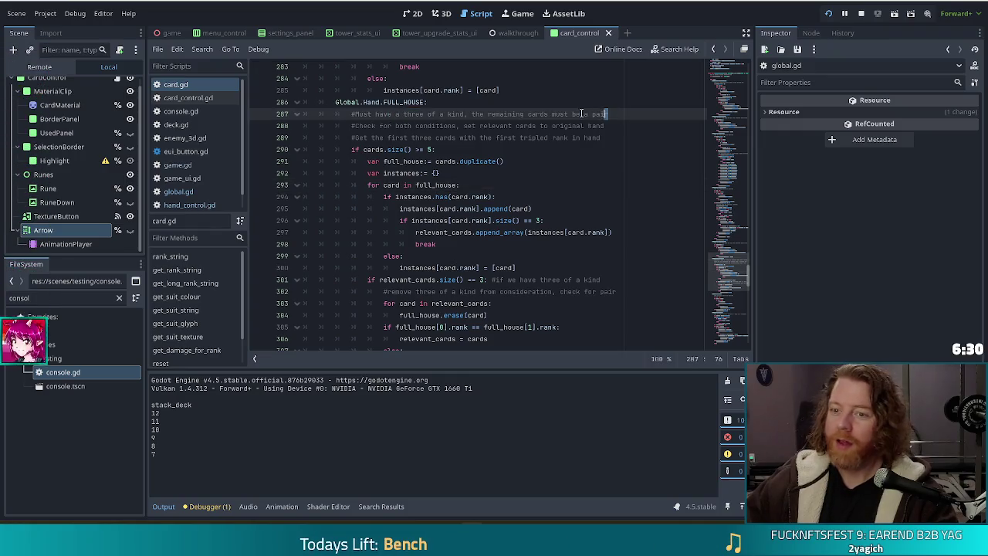
# Glance at the game, then inspect the instances.has check and the relevant_cards loop on line 303
pyautogui.hotkey('alt', 'Tab')
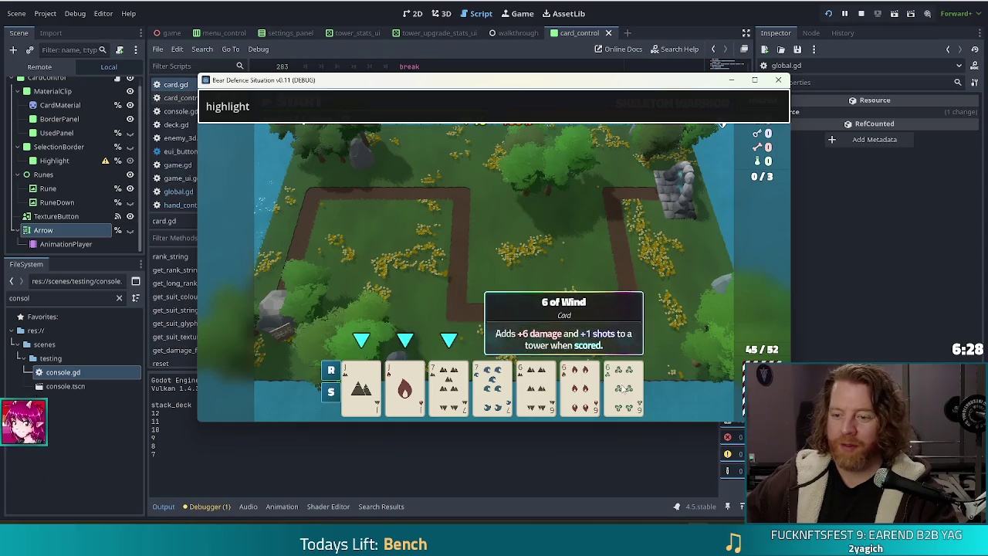
pyautogui.hotkey('alt', 'Tab')
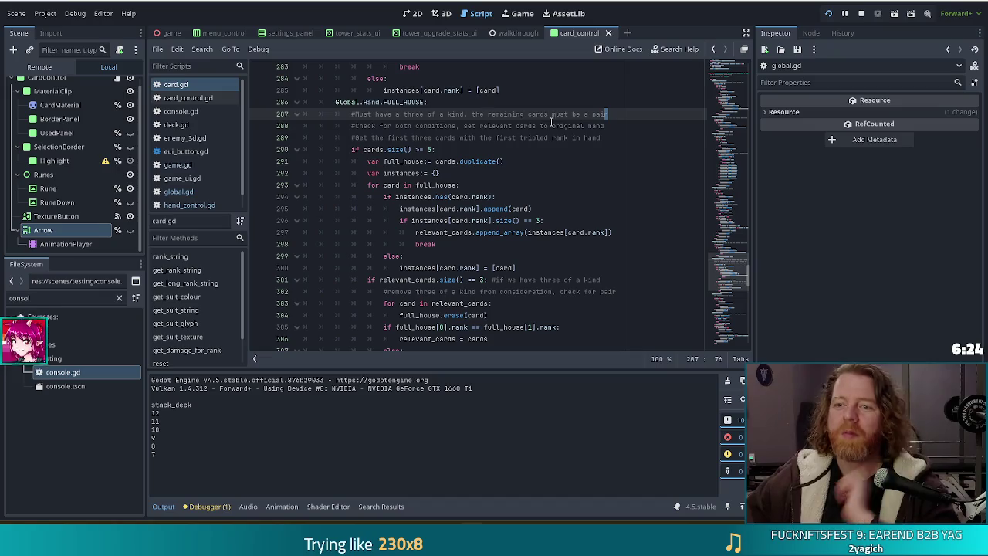
pyautogui.click(563, 126)
pyautogui.click(602, 138)
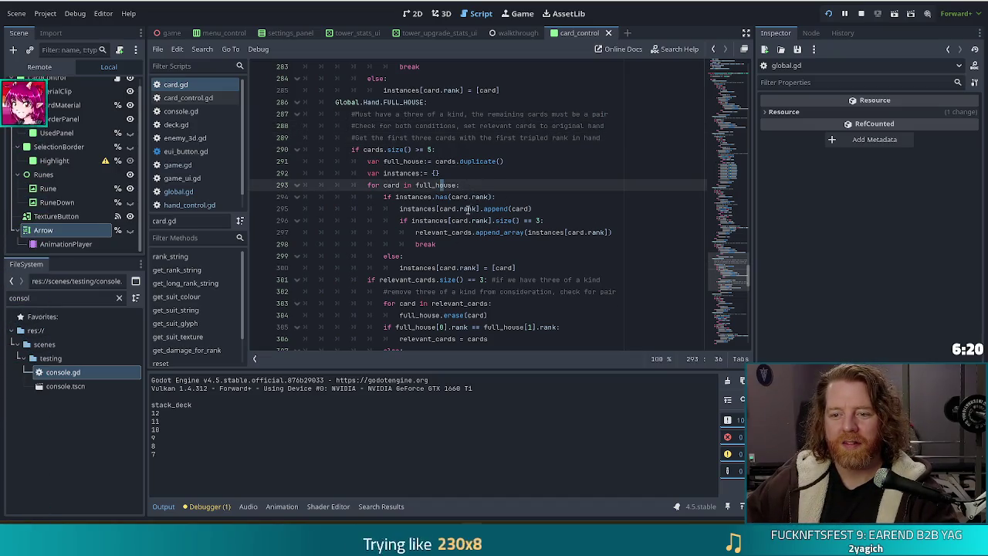
pyautogui.click(413, 198)
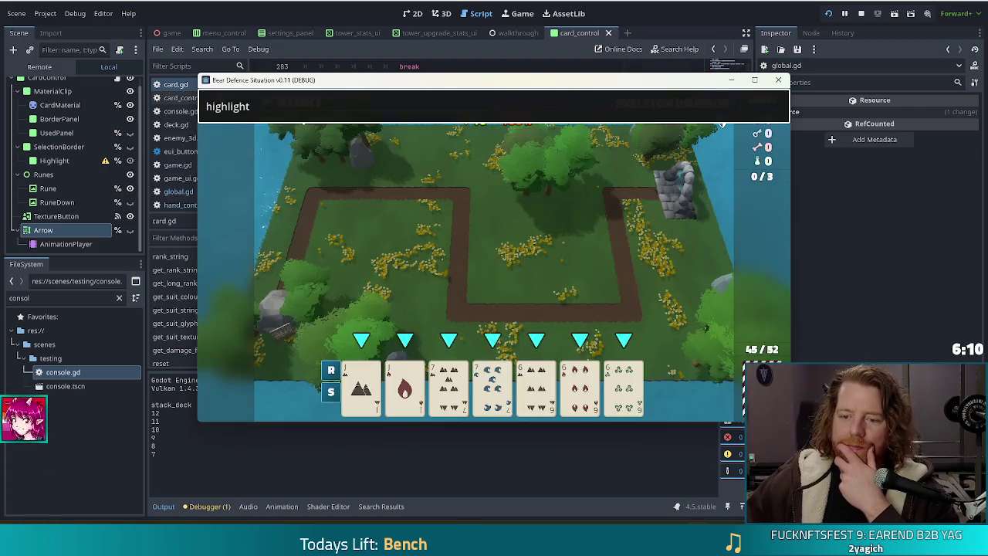
pyautogui.hotkey('alt', 'Tab')
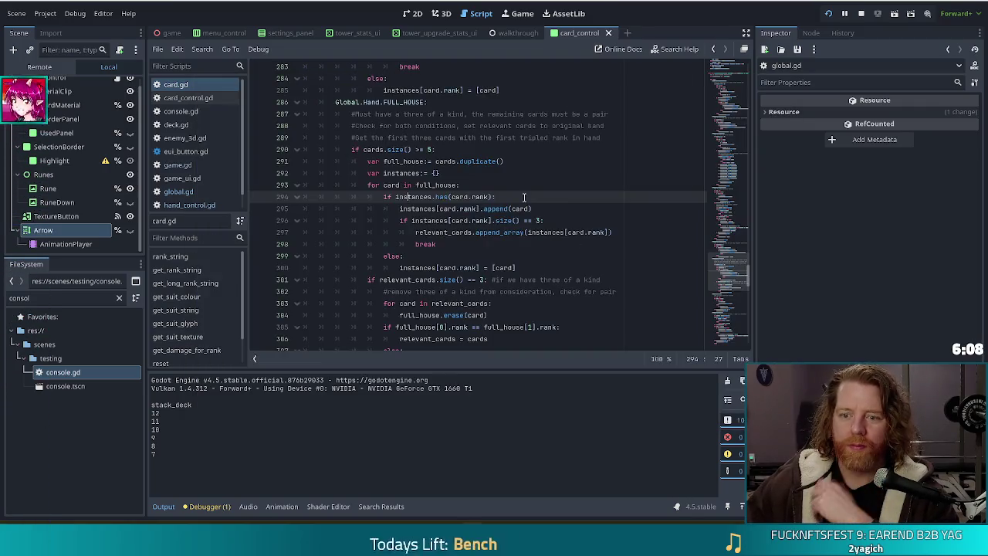
pyautogui.scroll(-3, 524, 197)
pyautogui.click(453, 196)
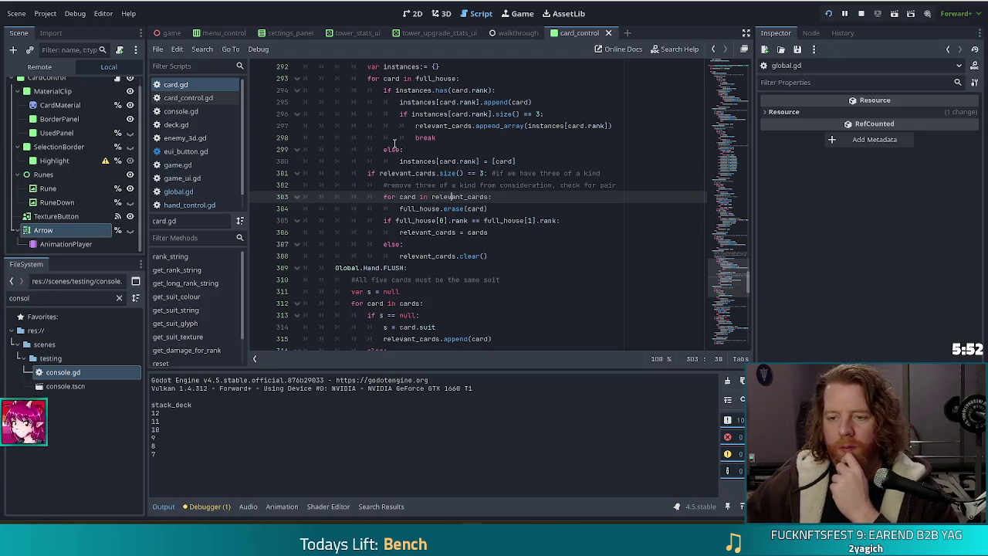
pyautogui.scroll(3, 558, 214)
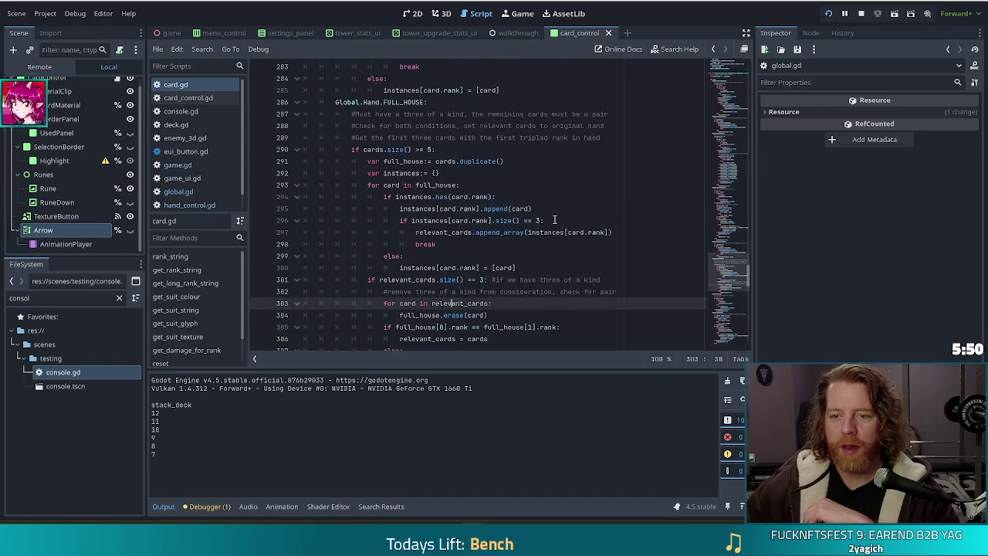
pyautogui.click(588, 194)
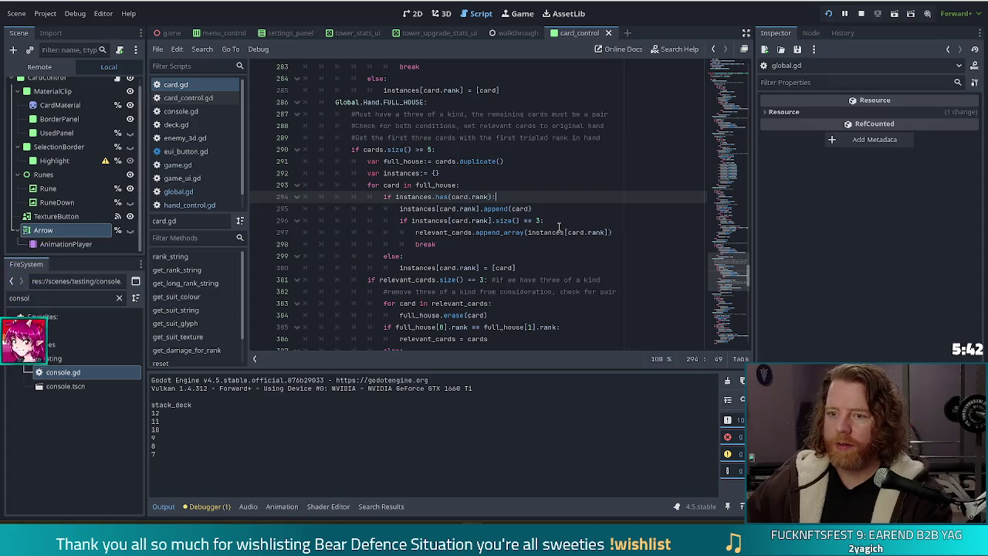
pyautogui.click(405, 104)
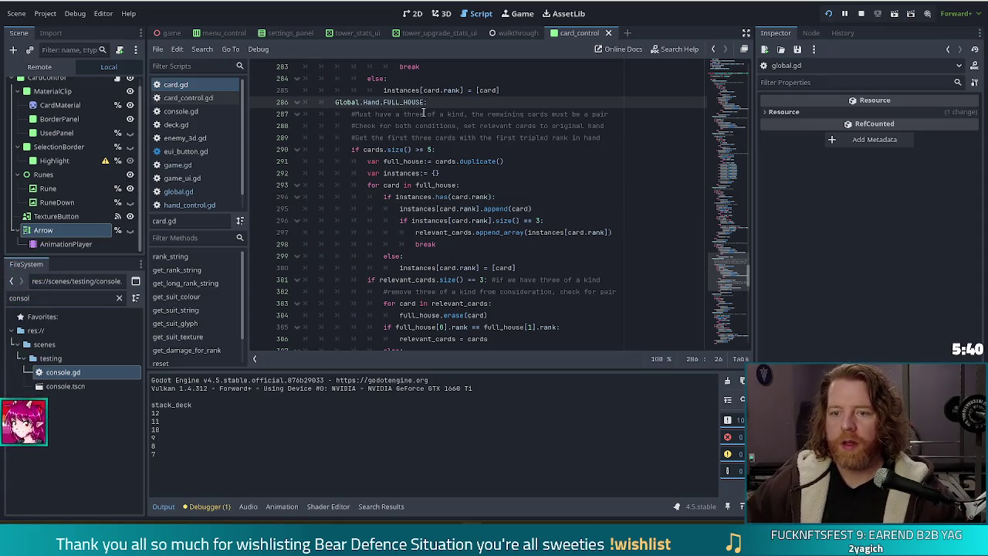
pyautogui.click(424, 114)
pyautogui.click(617, 122)
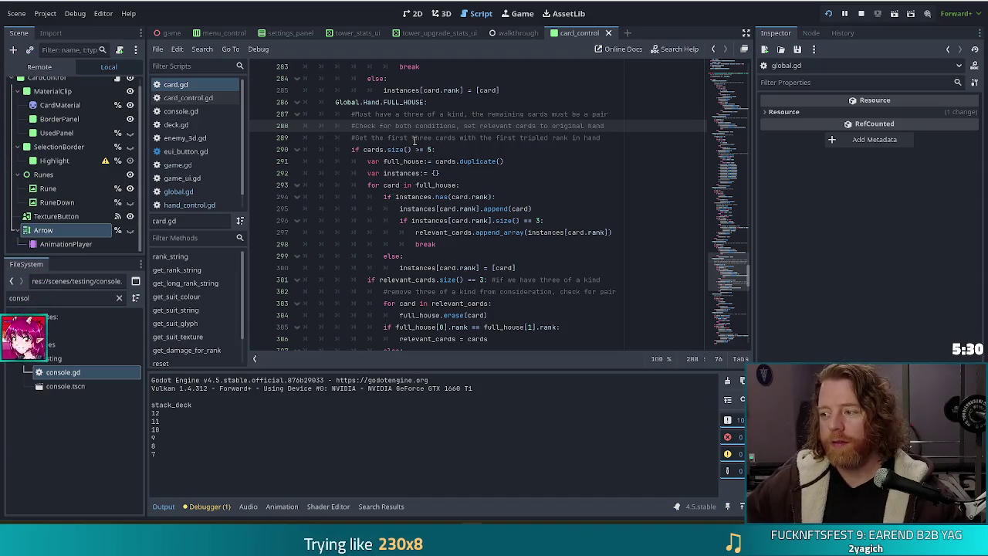
pyautogui.click(556, 150)
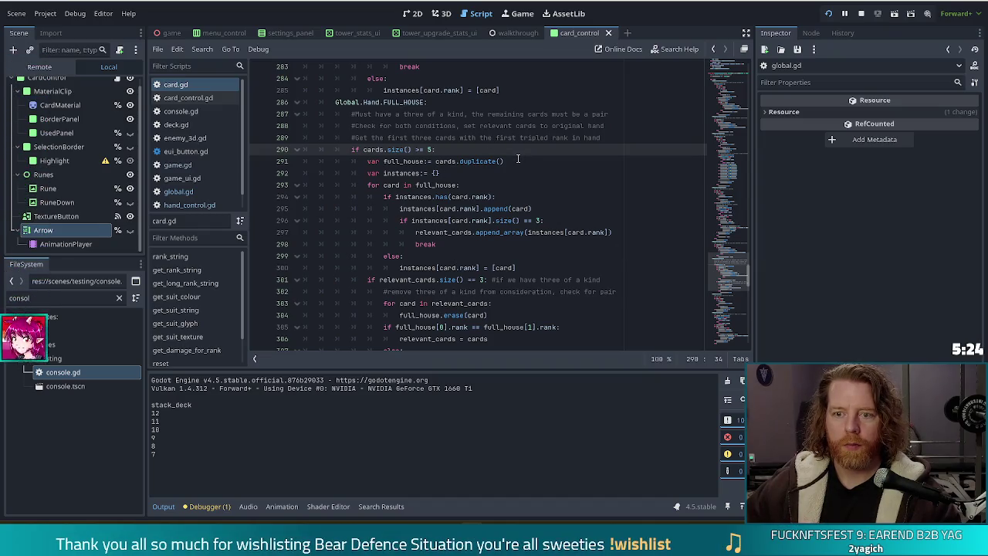
pyautogui.click(388, 150)
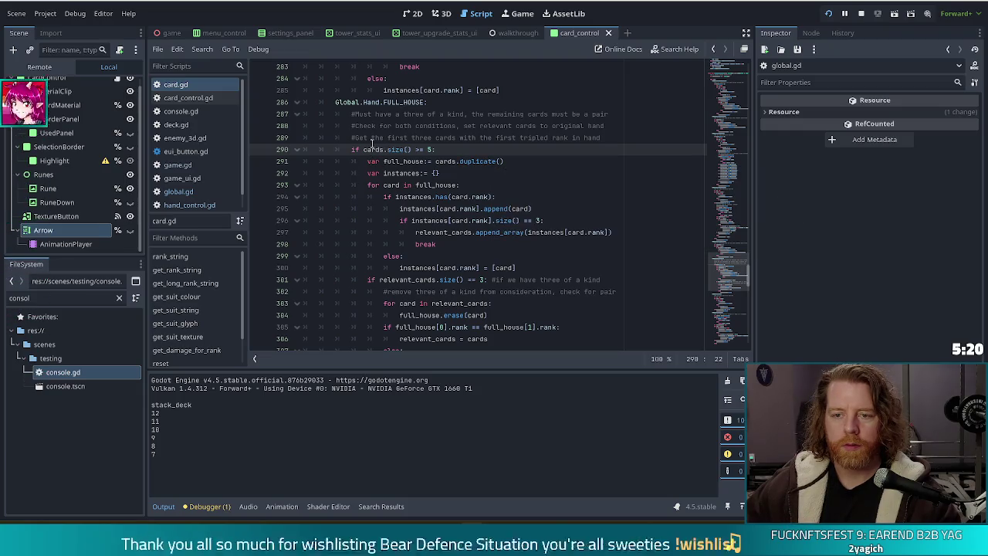
pyautogui.moveTo(351, 150); pyautogui.dragTo(441, 150)
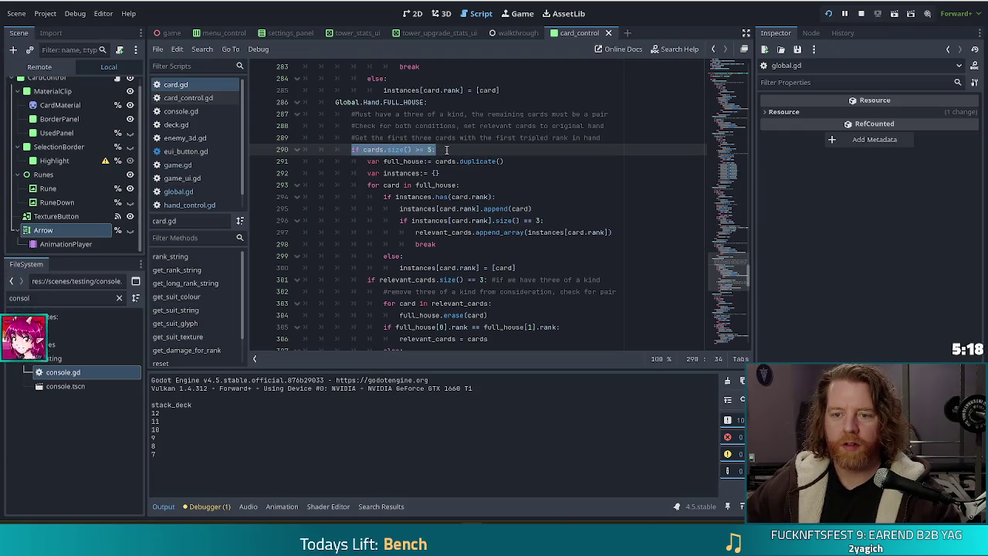
pyautogui.click(446, 149)
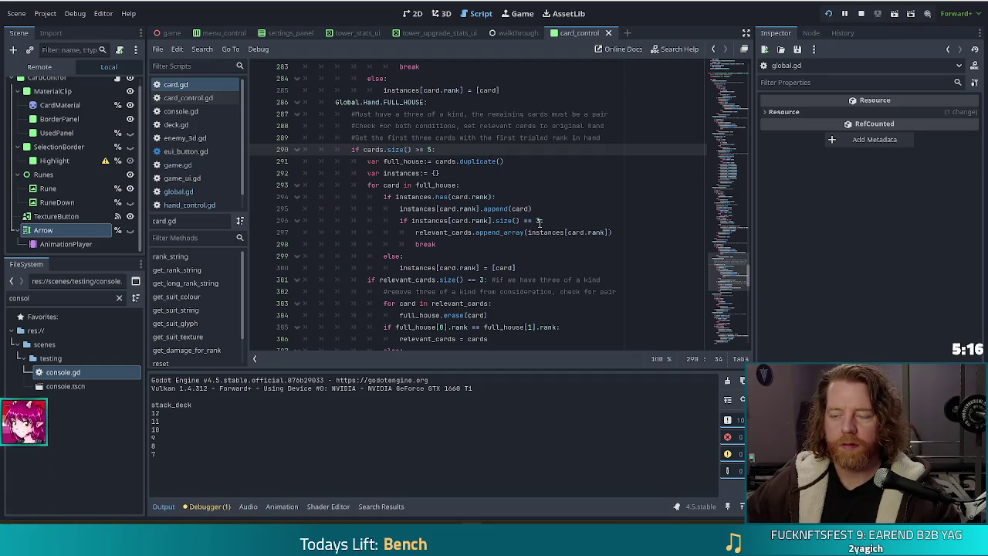
pyautogui.click(435, 173)
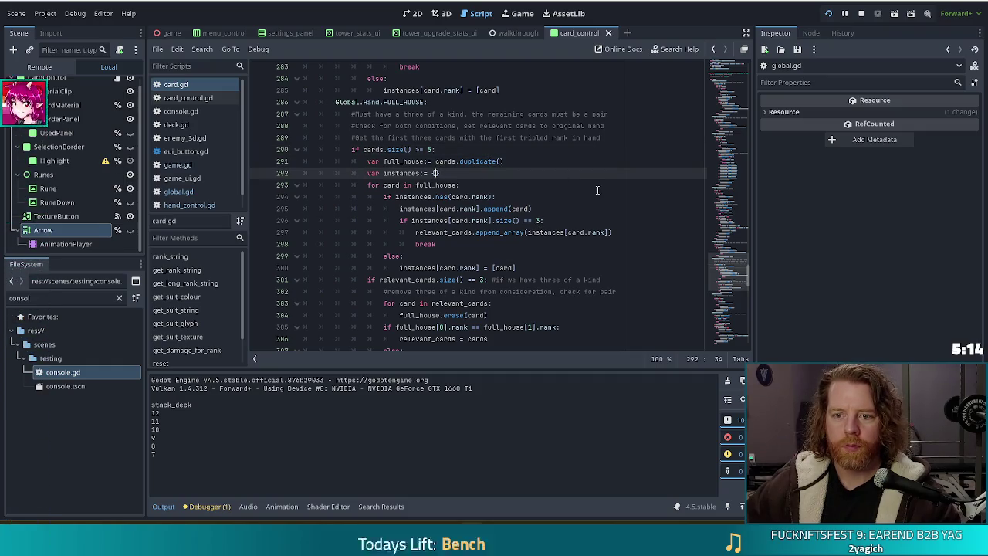
pyautogui.click(435, 186)
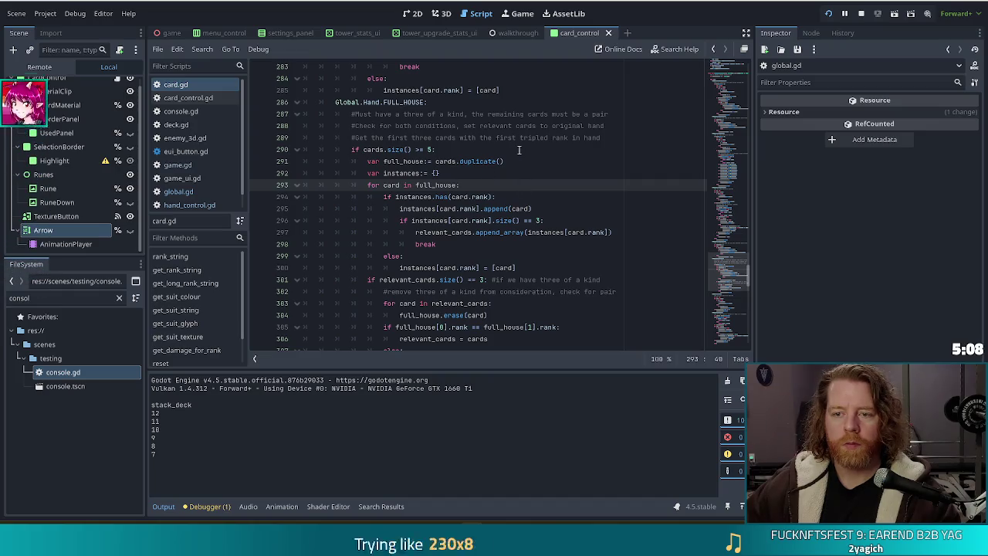
pyautogui.click(488, 161)
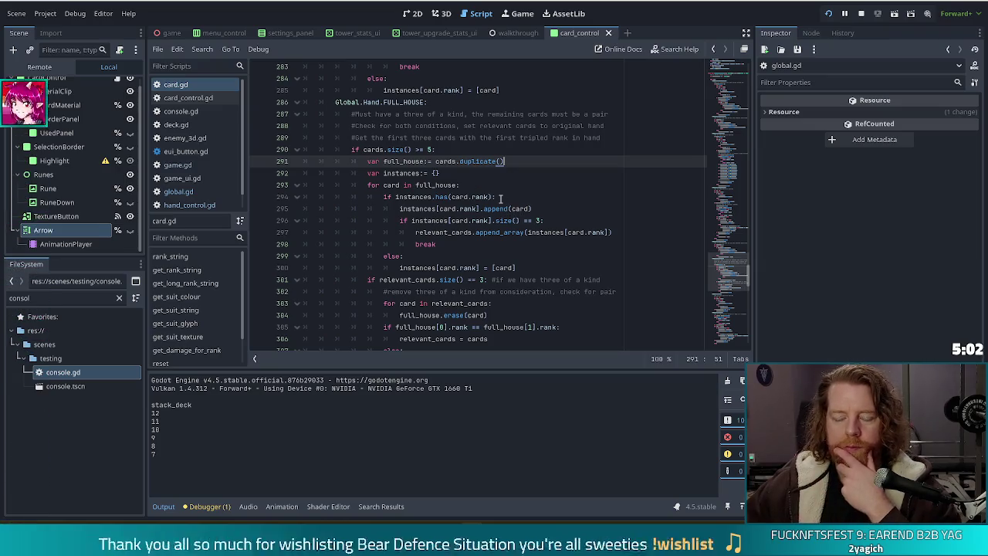
pyautogui.click(462, 186)
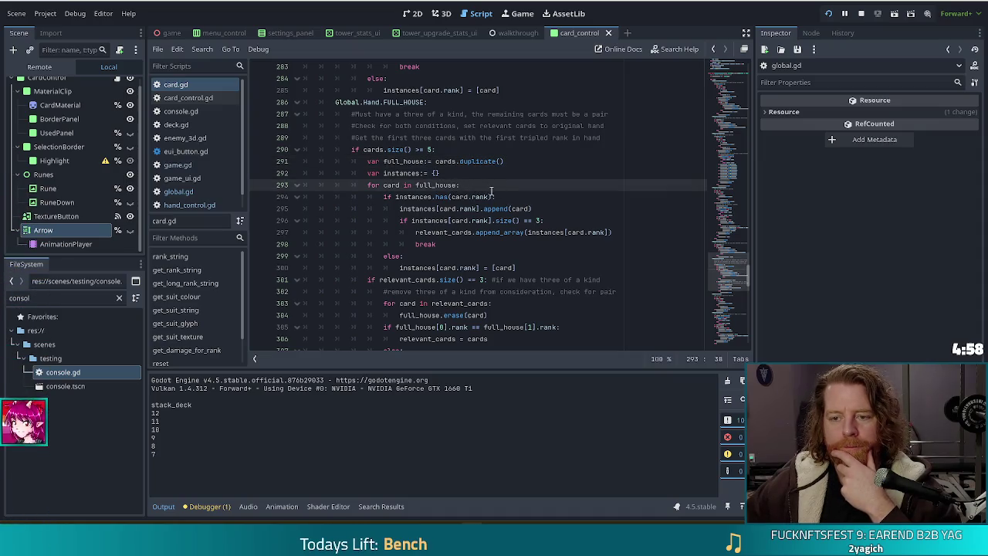
pyautogui.scroll(-1, 492, 191)
pyautogui.click(470, 186)
pyautogui.scroll(-2, 528, 203)
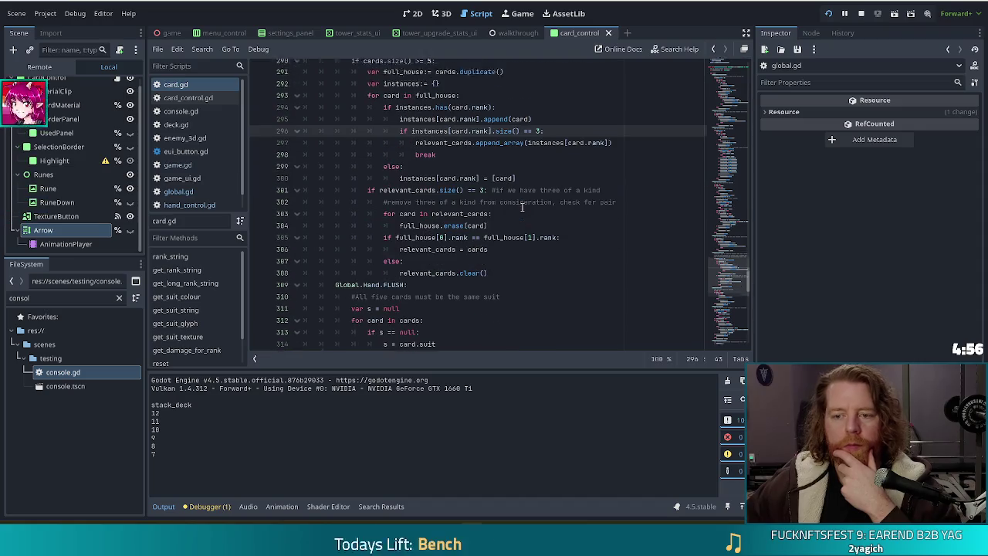
pyautogui.click(483, 173)
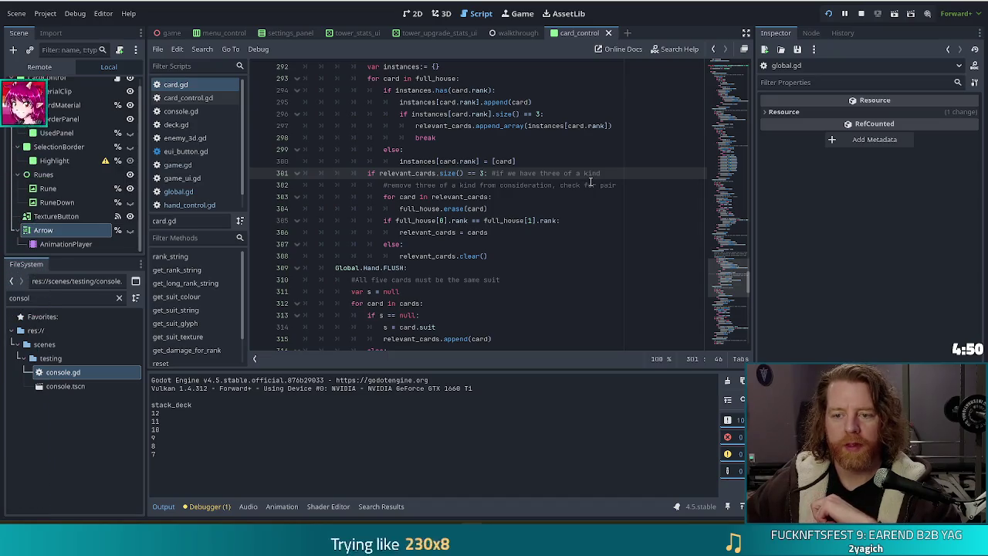
pyautogui.moveTo(490, 208); pyautogui.dragTo(497, 198)
pyautogui.click(499, 209)
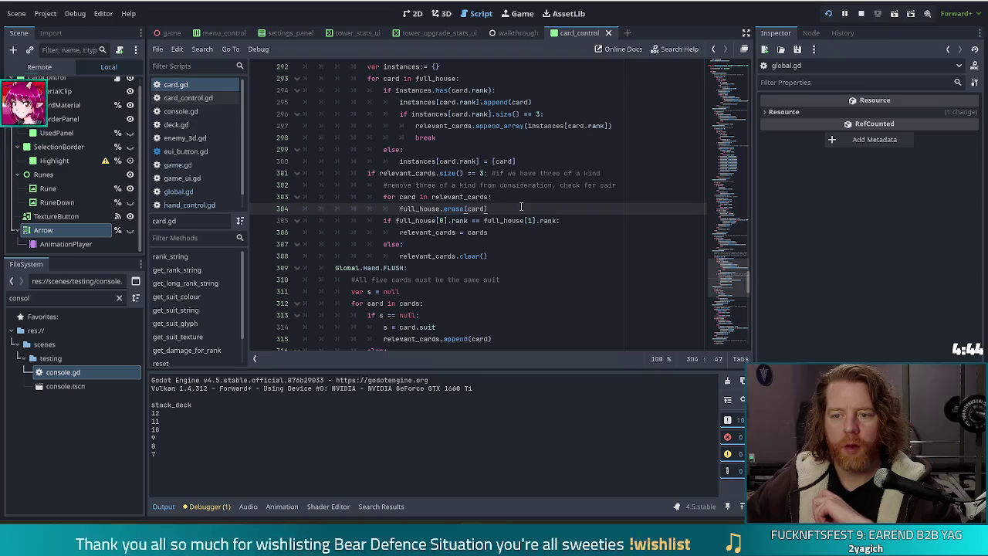
pyautogui.scroll(1, 528, 208)
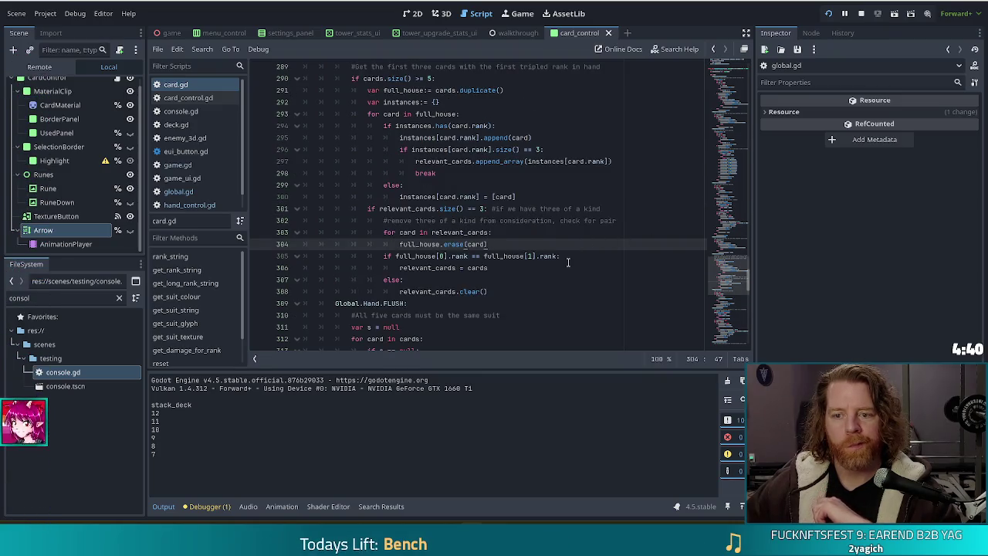
pyautogui.moveTo(625, 220); pyautogui.dragTo(627, 201)
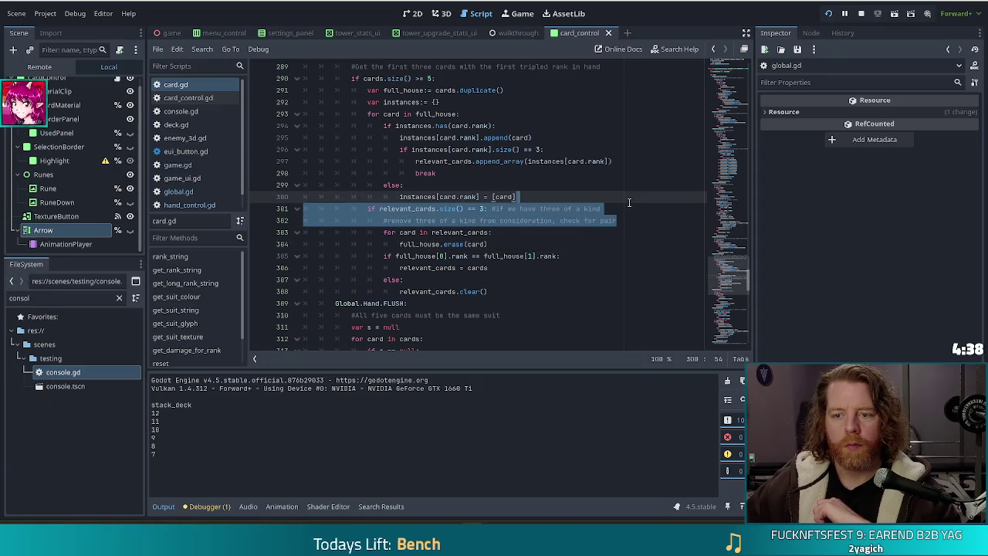
pyautogui.click(618, 220)
pyautogui.moveTo(503, 208); pyautogui.dragTo(564, 221)
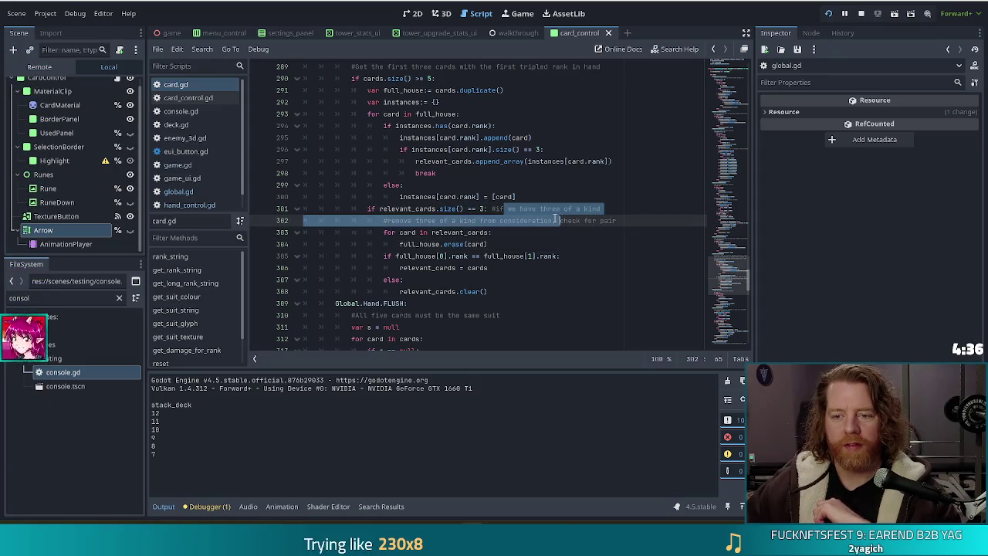
pyautogui.moveTo(437, 220)
pyautogui.mouseDown()
pyautogui.moveTo(460, 209)
pyautogui.moveTo(441, 221)
pyautogui.moveTo(604, 221)
pyautogui.mouseUp()
pyautogui.click(623, 221)
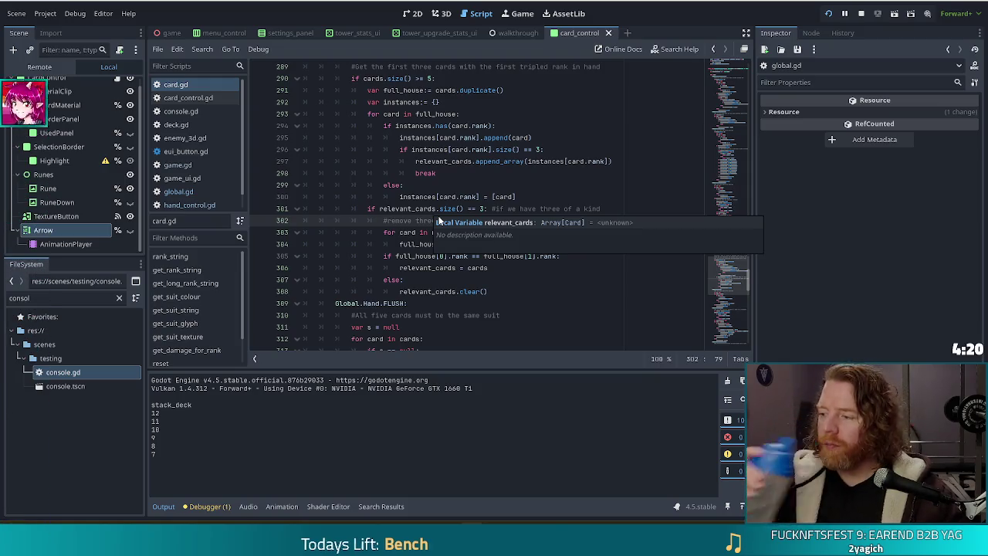
pyautogui.click(437, 138)
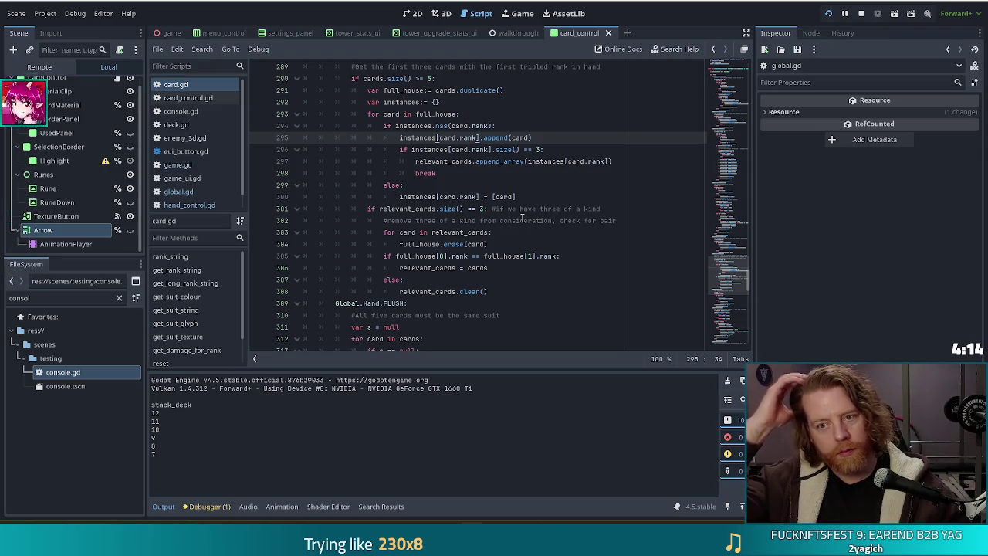
pyautogui.click(484, 137)
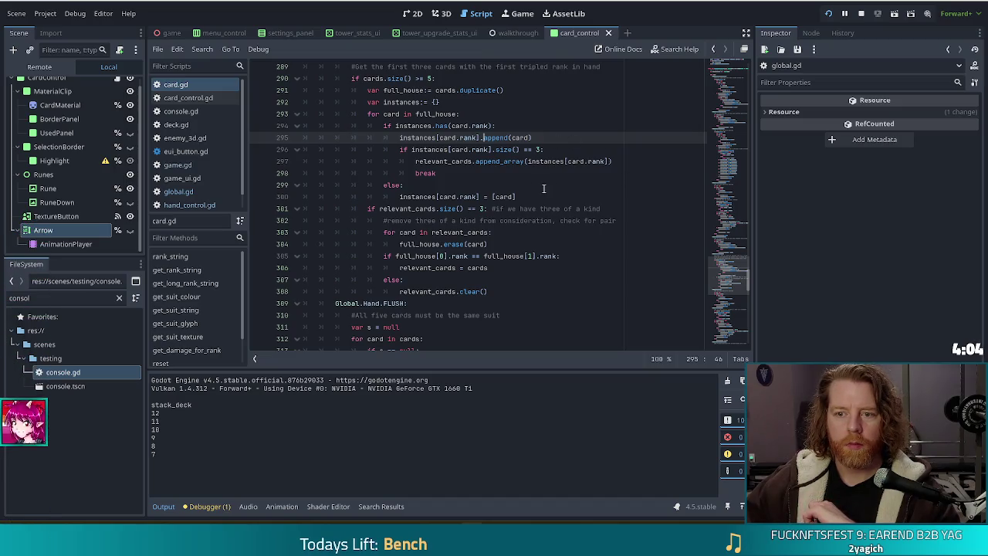
pyautogui.click(496, 233)
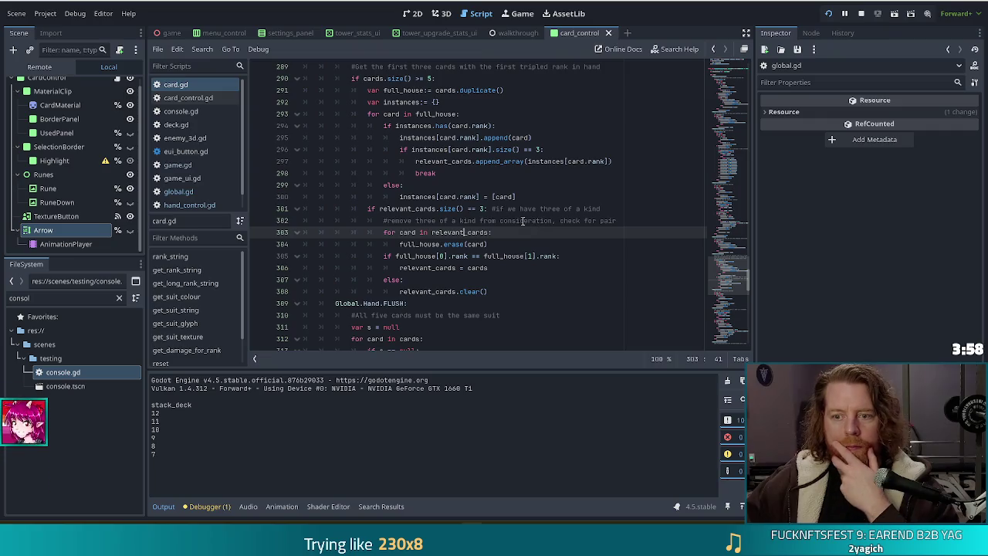
pyautogui.click(491, 208)
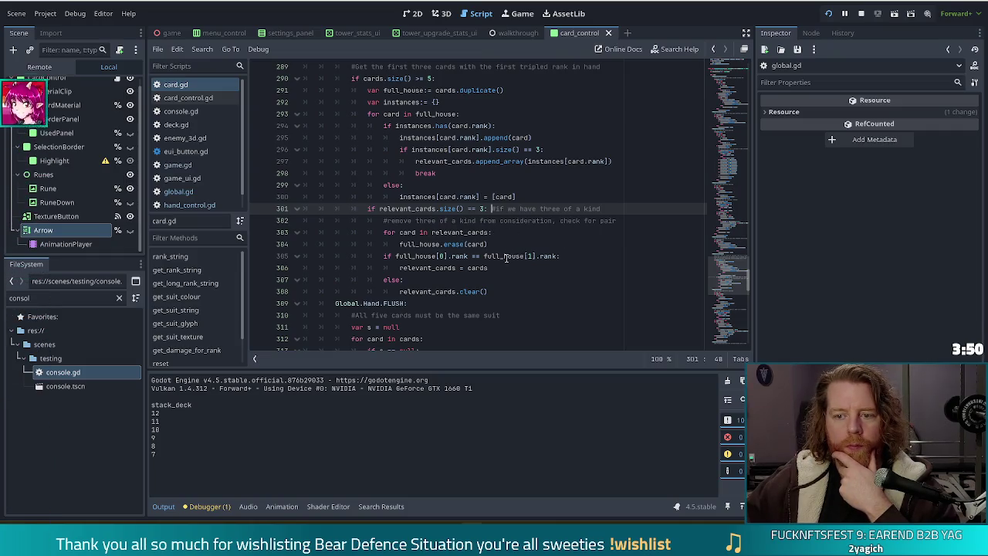
pyautogui.press('Down')
pyautogui.press('Down')
pyautogui.press('Down')
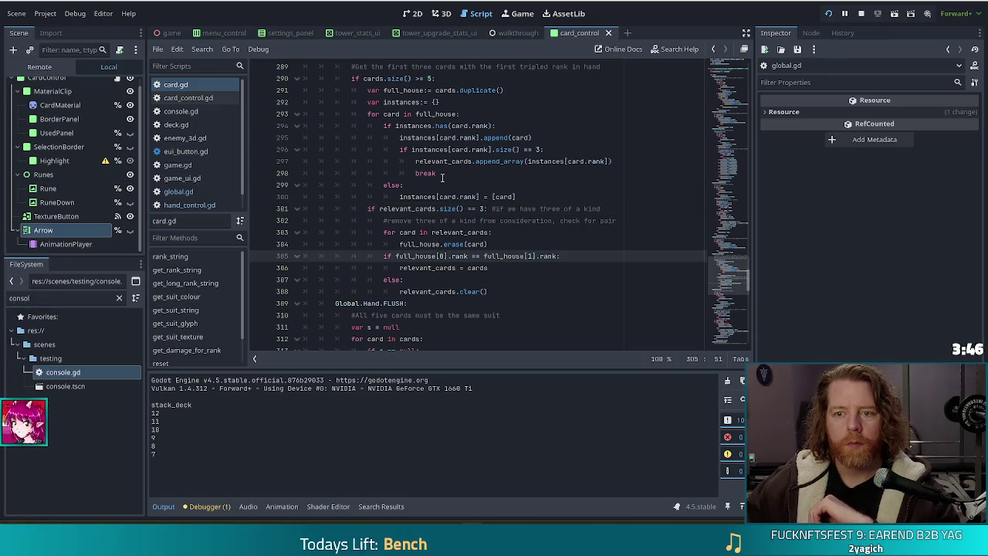
pyautogui.click(433, 127)
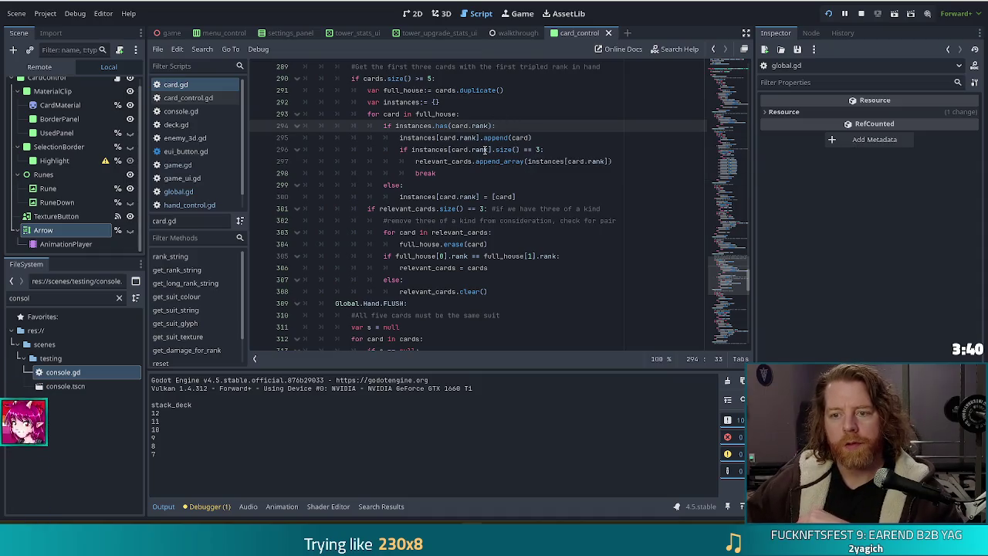
pyautogui.moveTo(410, 126)
pyautogui.mouseDown()
pyautogui.moveTo(494, 126)
pyautogui.moveTo(502, 160)
pyautogui.mouseUp()
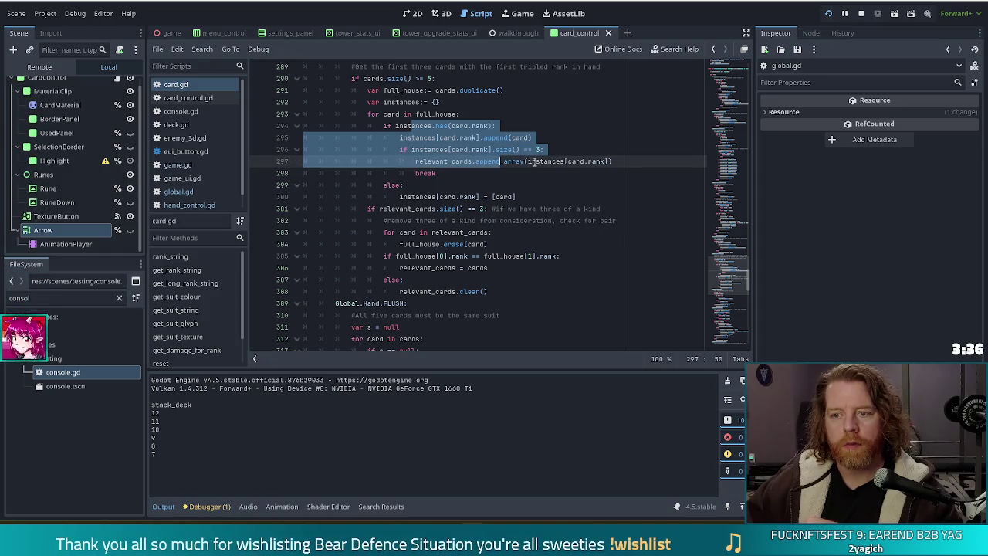
# Examine card.gd's triple-check block and the rank lookup feeding append_array
pyautogui.click(500, 139)
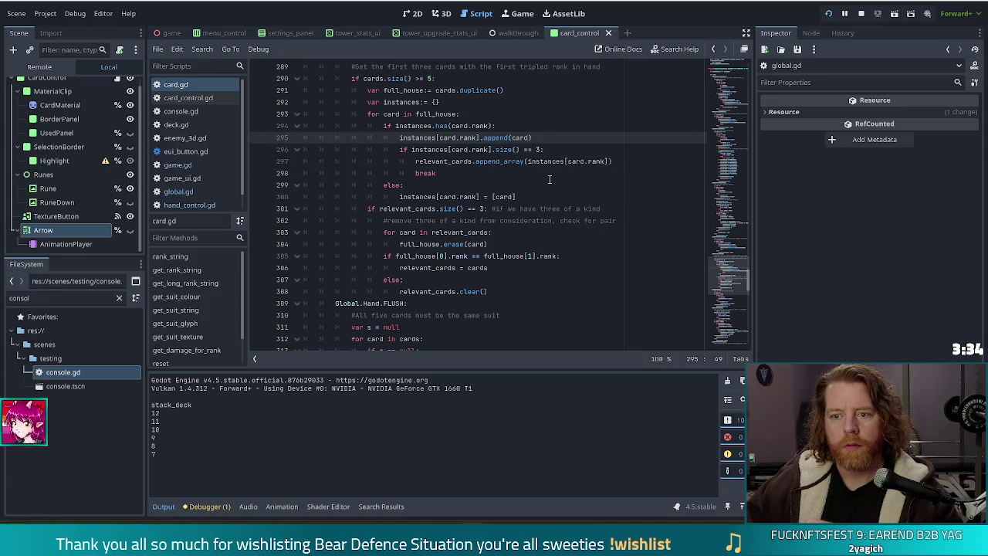
pyautogui.click(433, 160)
pyautogui.moveTo(439, 149); pyautogui.dragTo(518, 170)
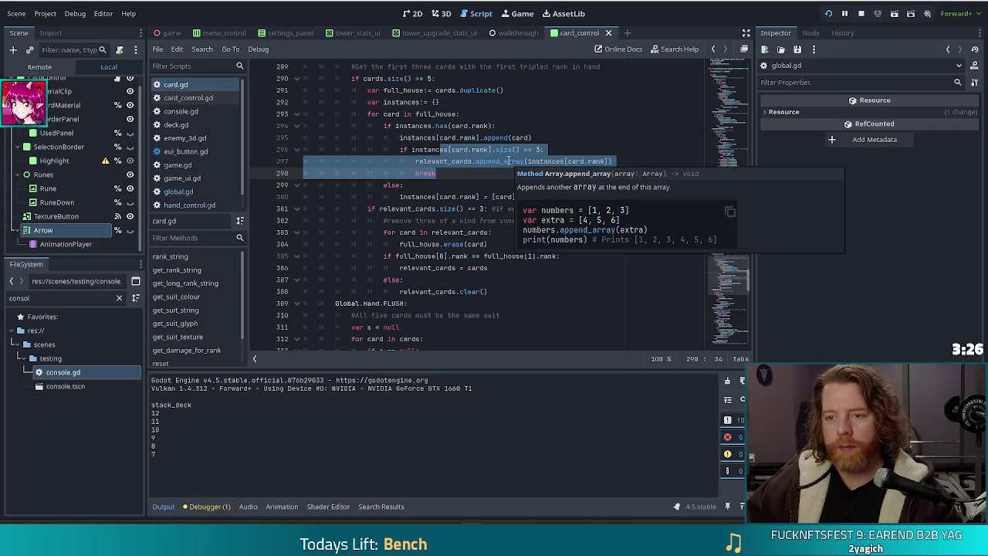
pyautogui.click(489, 150)
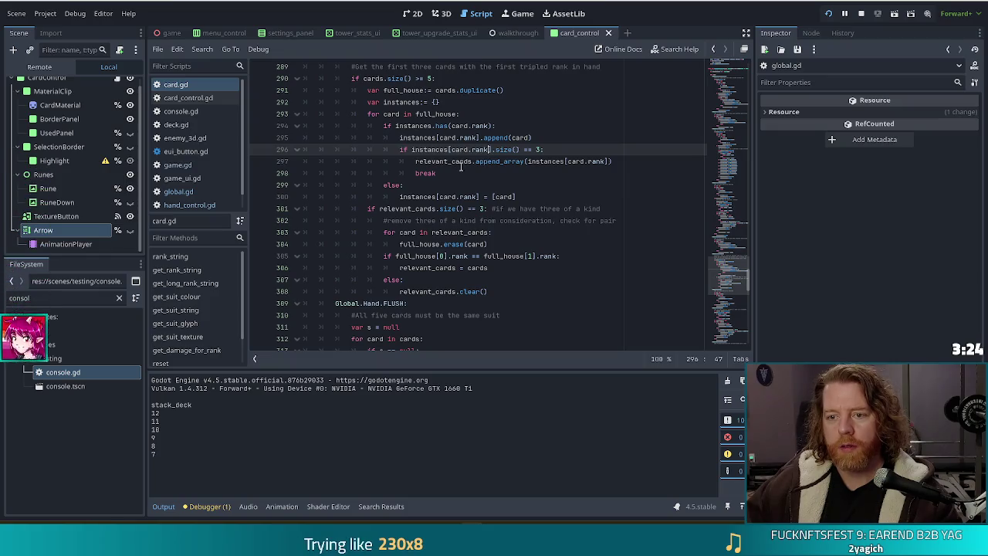
pyautogui.moveTo(448, 150); pyautogui.dragTo(488, 168)
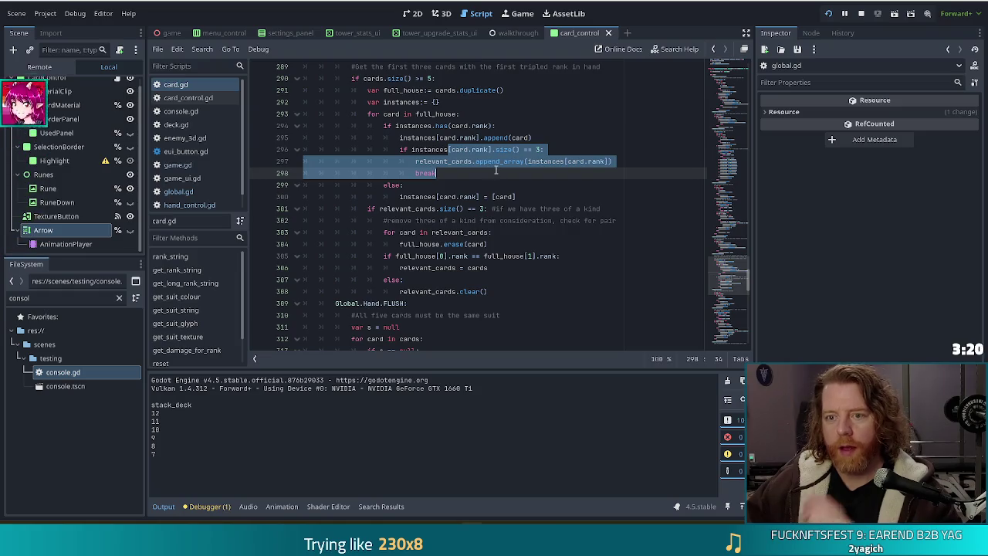
# Inspect the full_house duplicate call and instances line, then open hand_control.gd
pyautogui.click(505, 90)
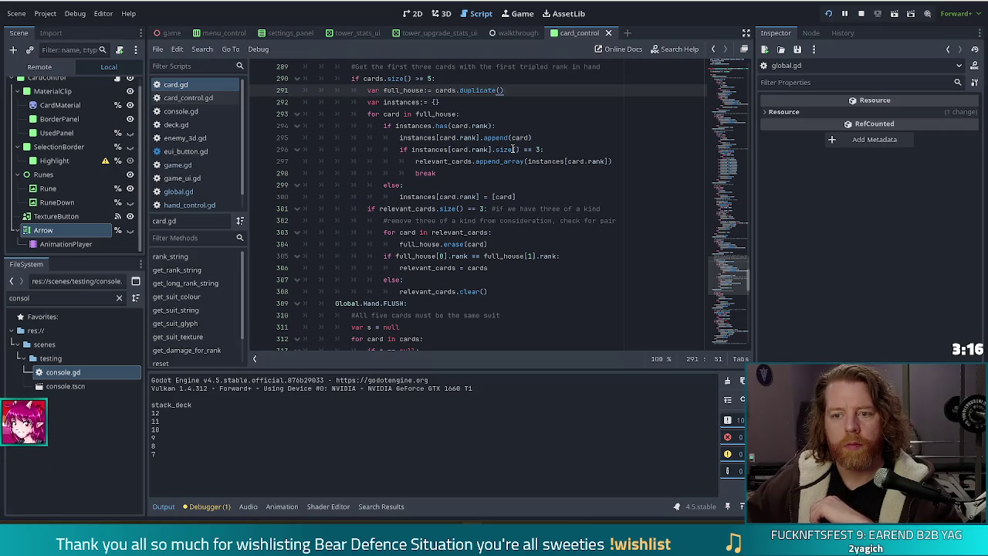
pyautogui.moveTo(521, 137)
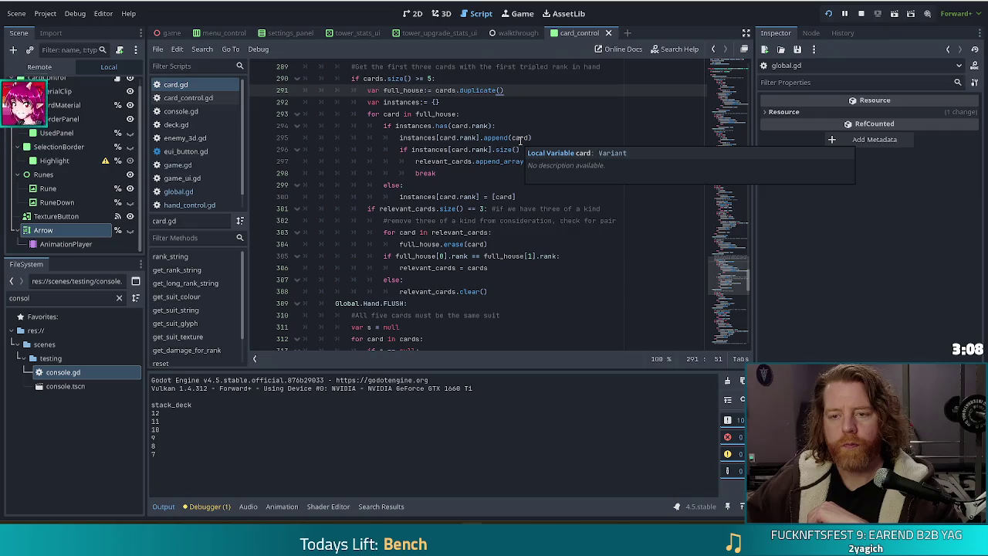
pyautogui.click(544, 131)
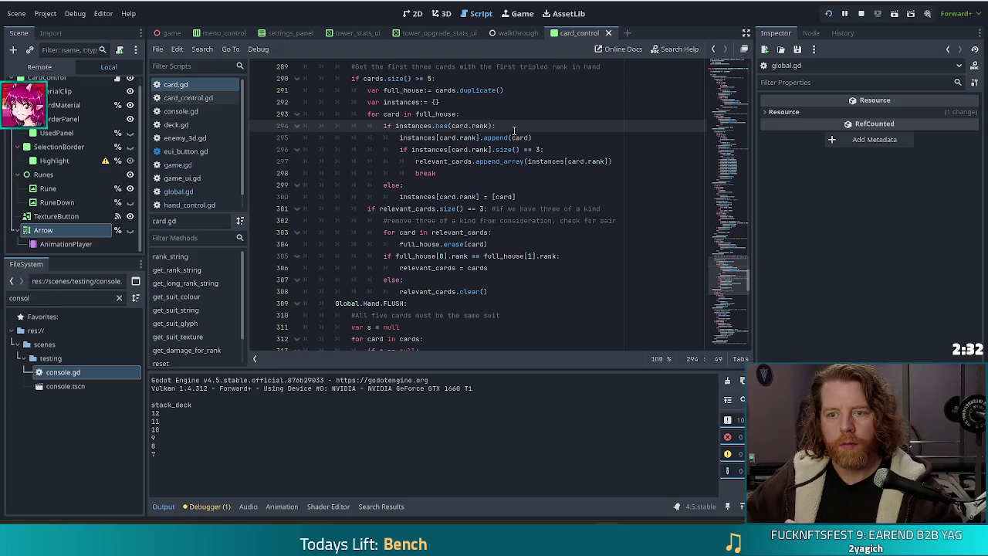
pyautogui.click(518, 90)
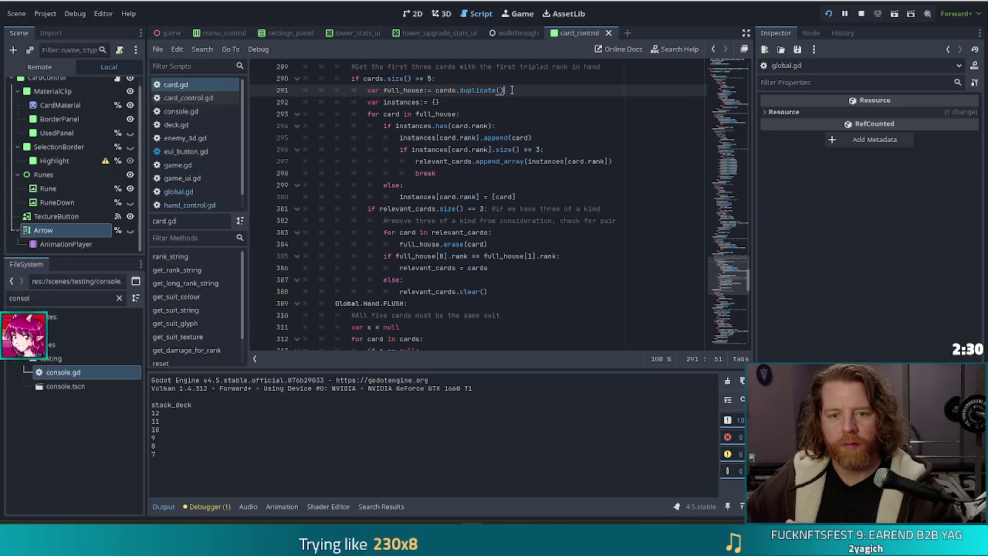
pyautogui.press('Down')
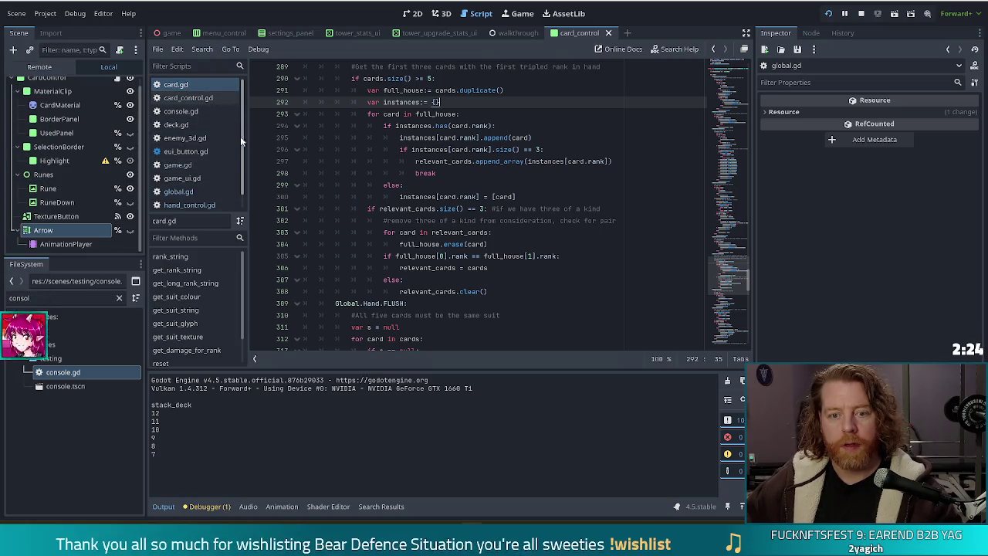
pyautogui.scroll(-1, 240, 143)
pyautogui.click(195, 190)
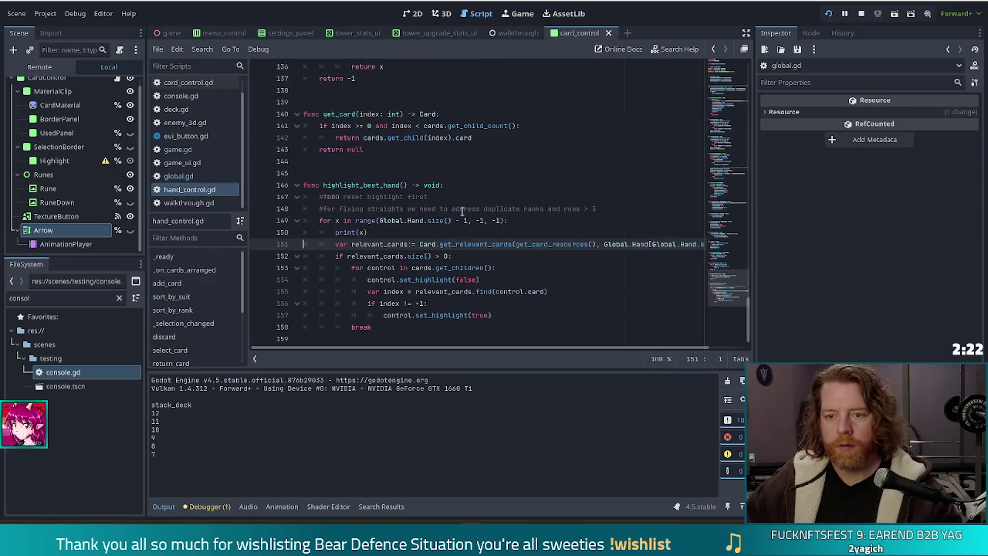
# Jump to hand_control.gd's sort_by_rank function and inspect its sorted_cards line
pyautogui.press('Up')
pyautogui.press('Up')
pyautogui.press('Up')
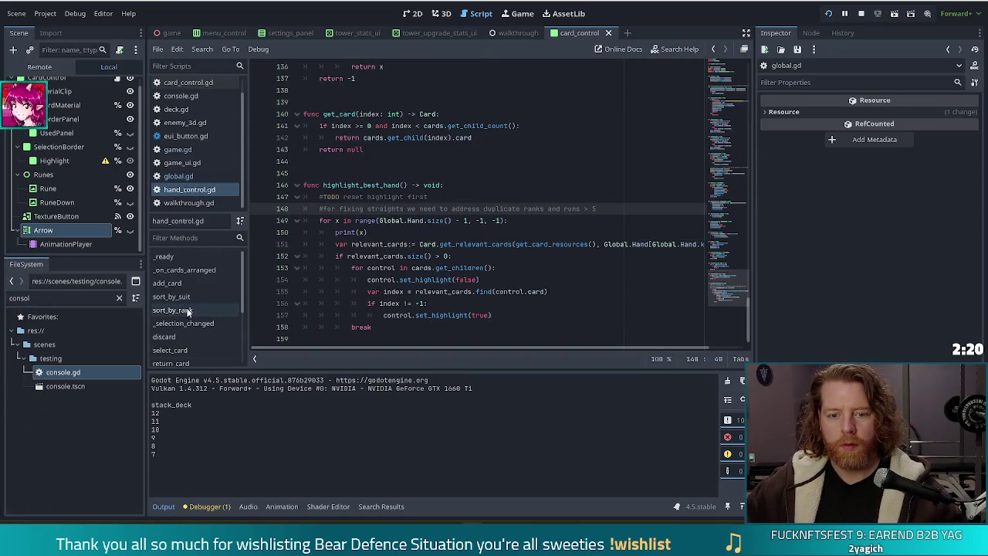
pyautogui.click(187, 309)
pyautogui.click(418, 210)
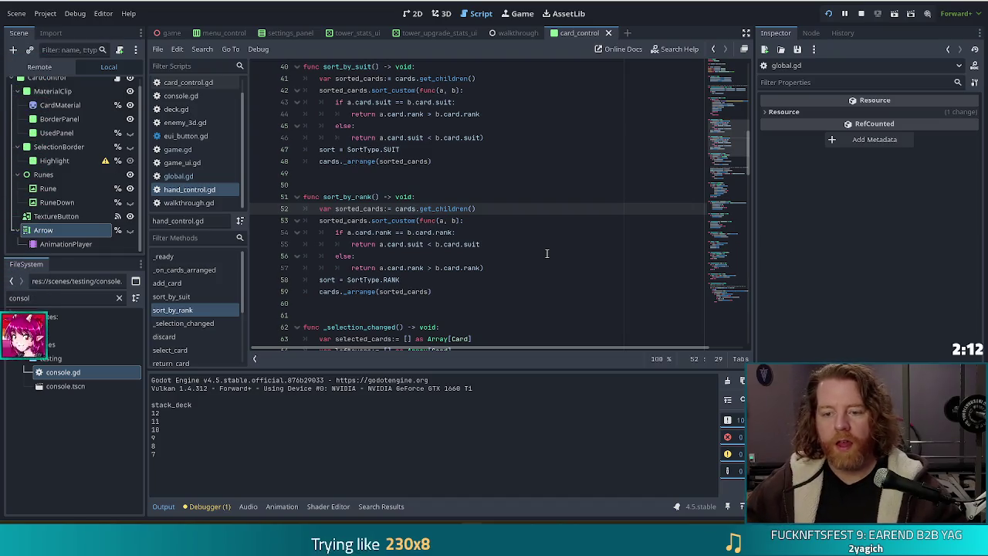
pyautogui.click(483, 210)
# Review the sort_custom comparison, select the whole sort_by_rank function, and return to card.gd
pyautogui.moveTo(395, 222)
pyautogui.mouseDown()
pyautogui.moveTo(451, 222)
pyautogui.moveTo(462, 244)
pyautogui.mouseUp()
pyautogui.click(462, 244)
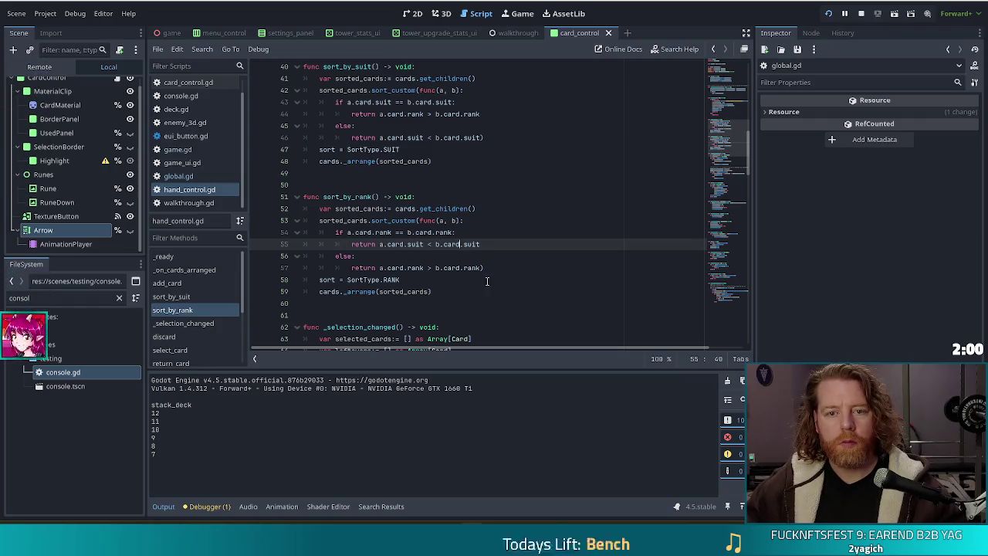
pyautogui.click(391, 244)
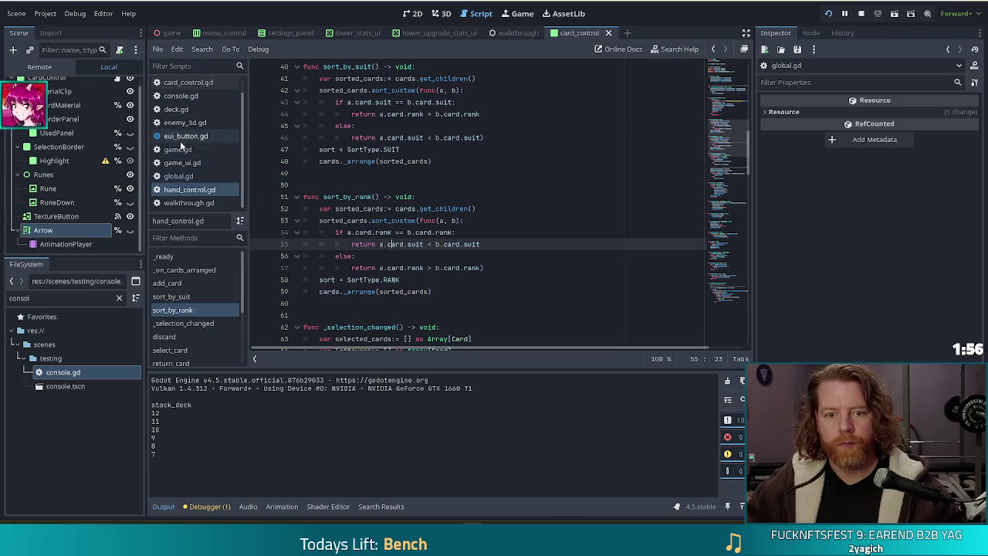
pyautogui.click(400, 209)
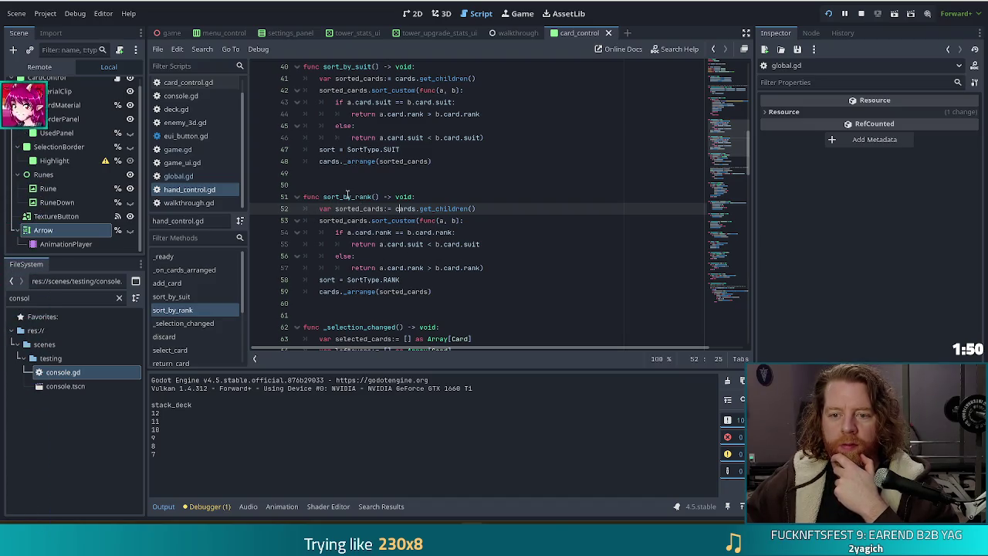
pyautogui.moveTo(446, 292); pyautogui.dragTo(303, 197)
pyautogui.hotkey('ctrl', 'c')
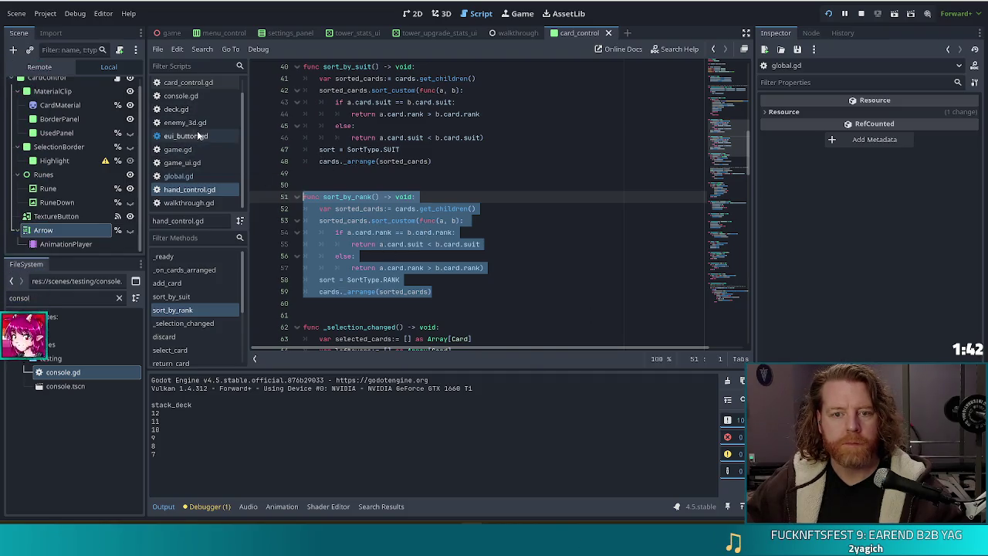
pyautogui.scroll(1, 199, 136)
pyautogui.click(176, 84)
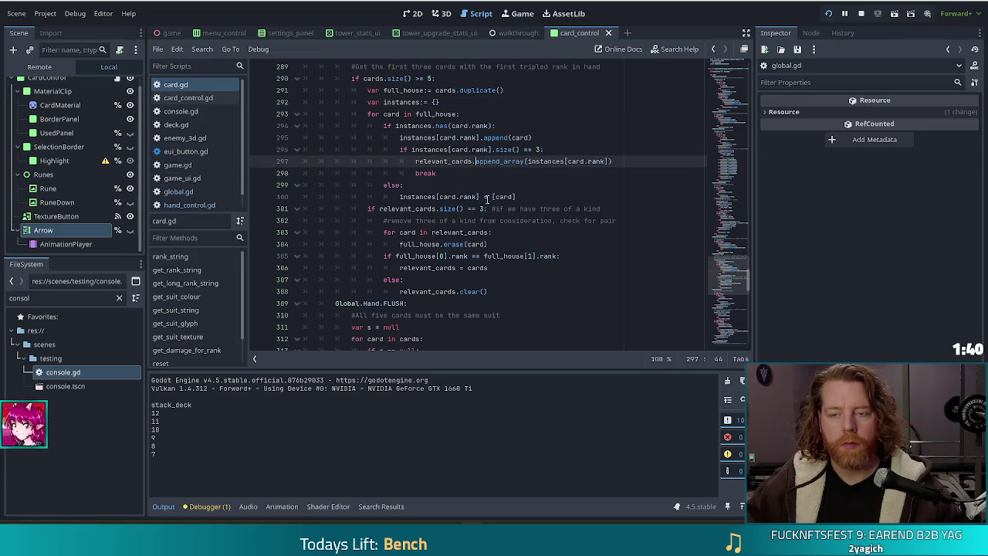
# Move to the end of card.gd and add blank lines after the final return
pyautogui.scroll(3, 526, 244)
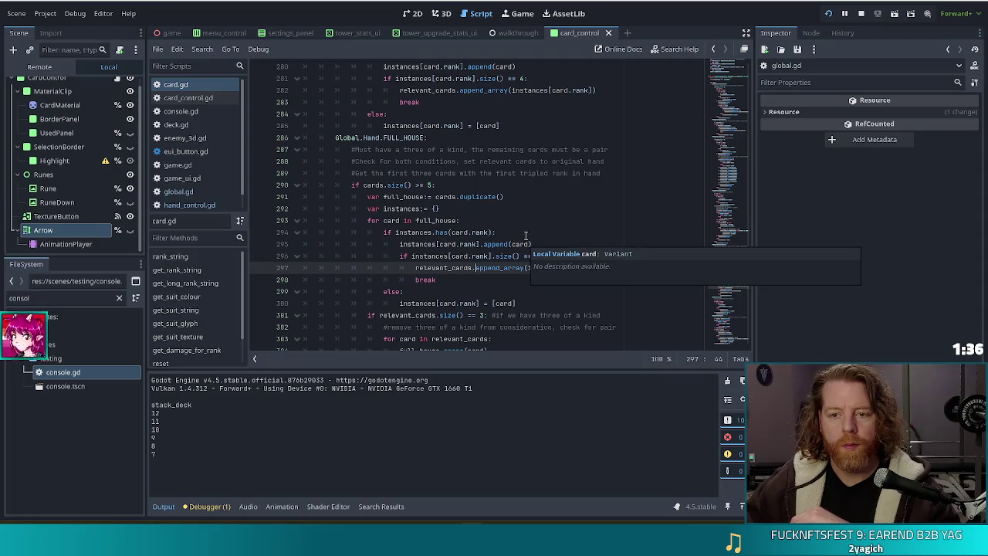
pyautogui.scroll(-2, 526, 244)
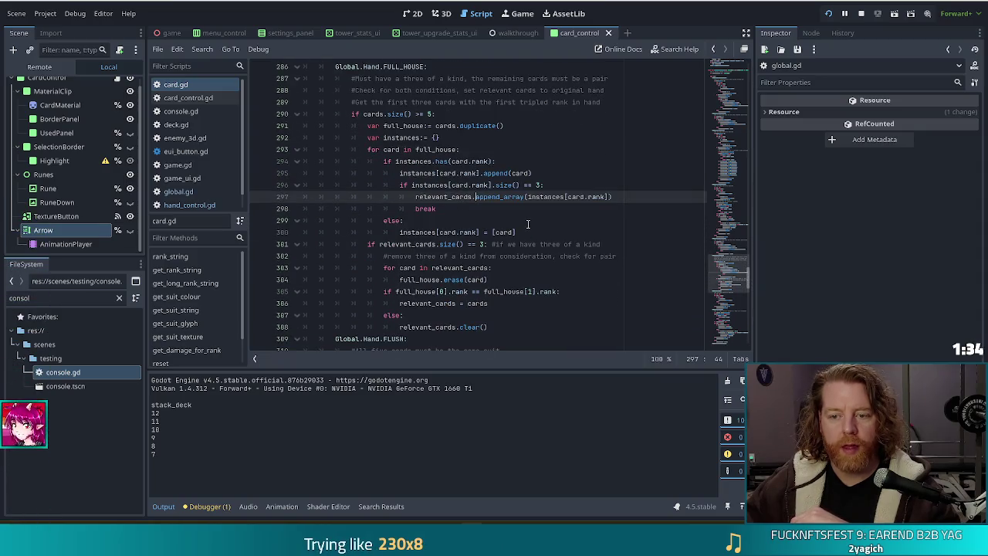
pyautogui.scroll(-2, 528, 226)
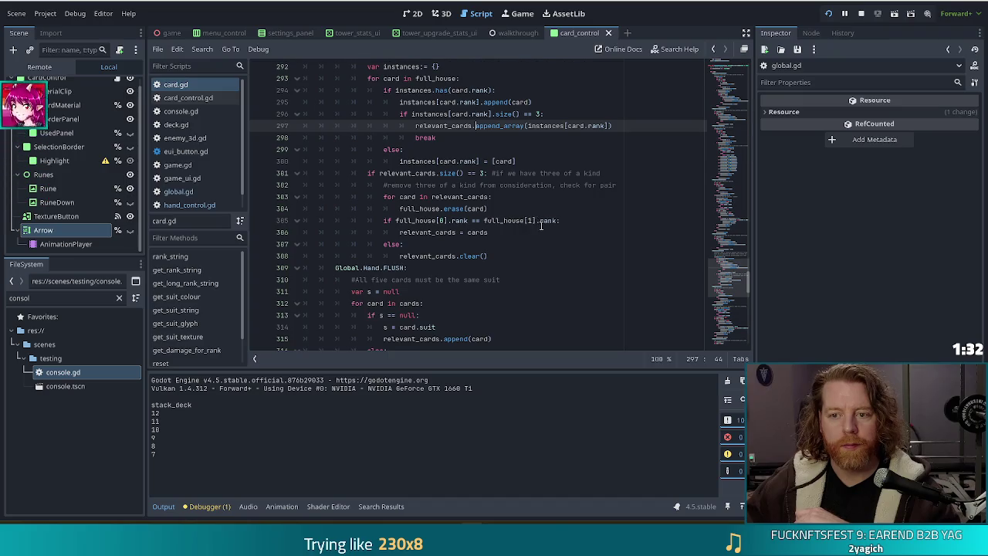
pyautogui.scroll(1, 539, 224)
pyautogui.click(732, 347)
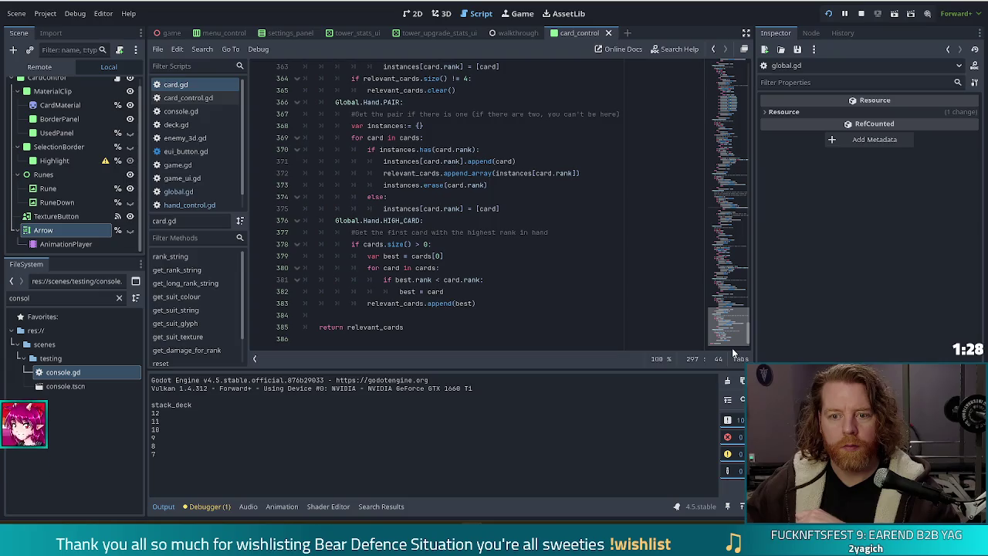
pyautogui.click(474, 326)
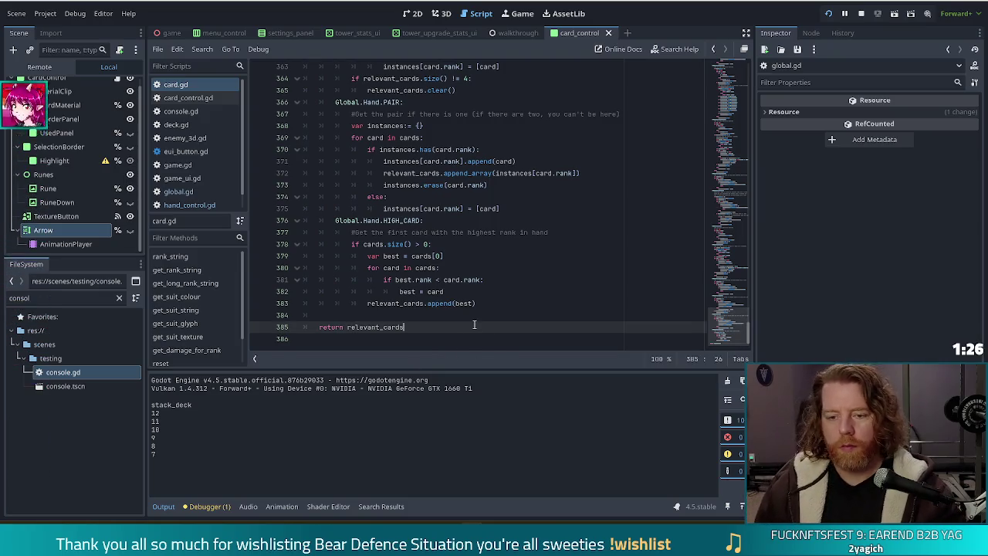
pyautogui.press('Down')
pyautogui.press('Return')
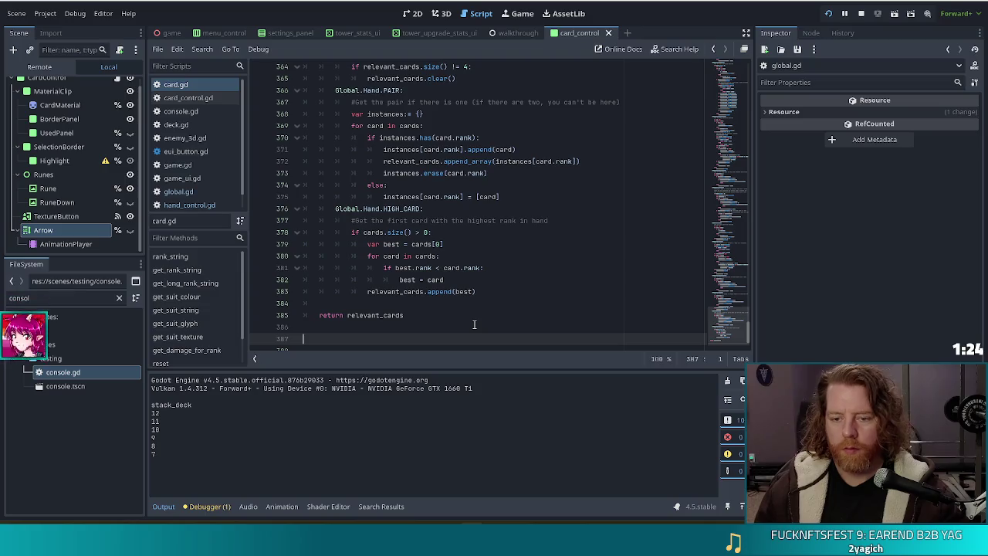
pyautogui.press('Return')
# Declare func sort_by_rank(arr: Array[Card]) -> void: and paste the copied sort_custom code beneath it
pyautogui.write('funcsofrt')
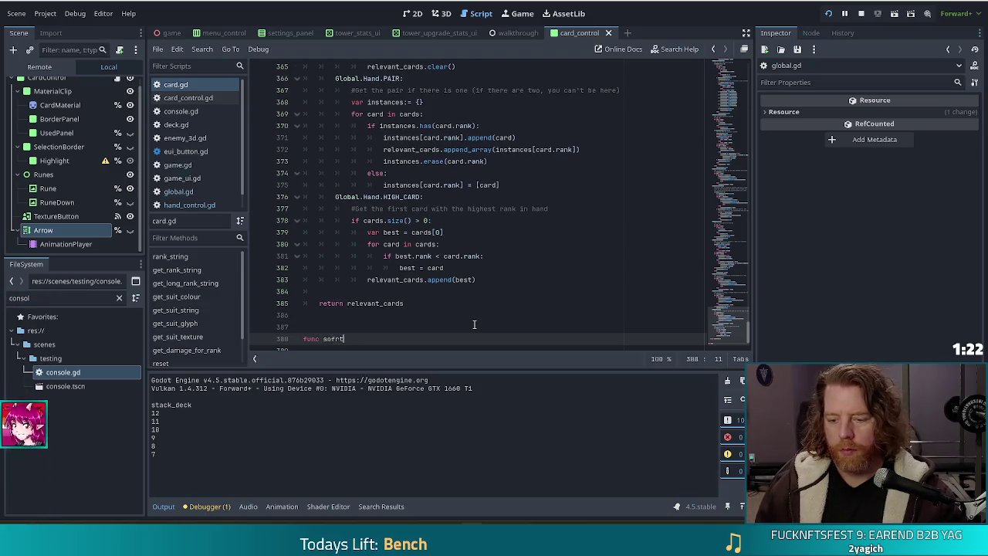
pyautogui.press('BackSpace')
pyautogui.press('BackSpace')
pyautogui.press('BackSpace')
pyautogui.write('rt')
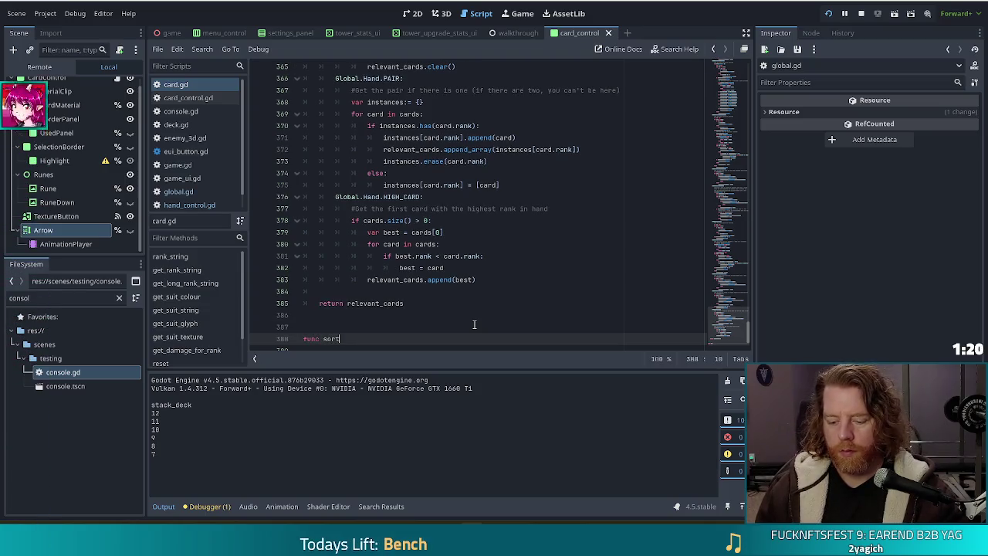
pyautogui.press('BackSpace')
pyautogui.write('_ran')
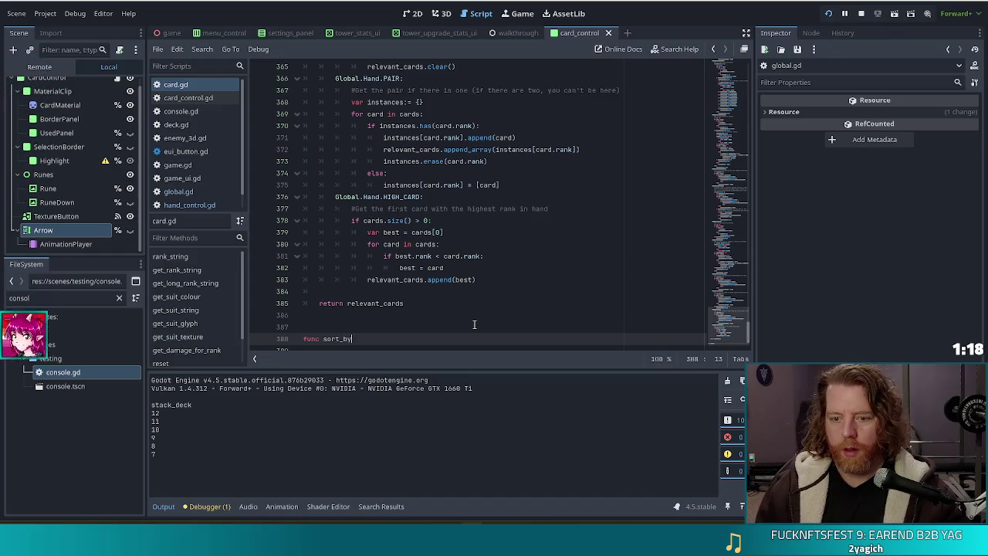
pyautogui.write('k(')
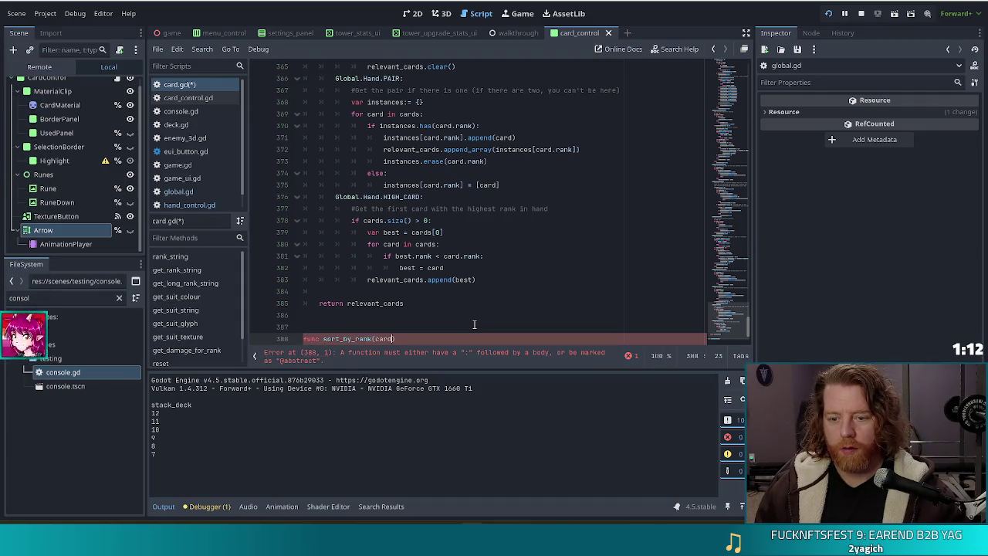
pyautogui.write('ca')
pyautogui.press('BackSpace')
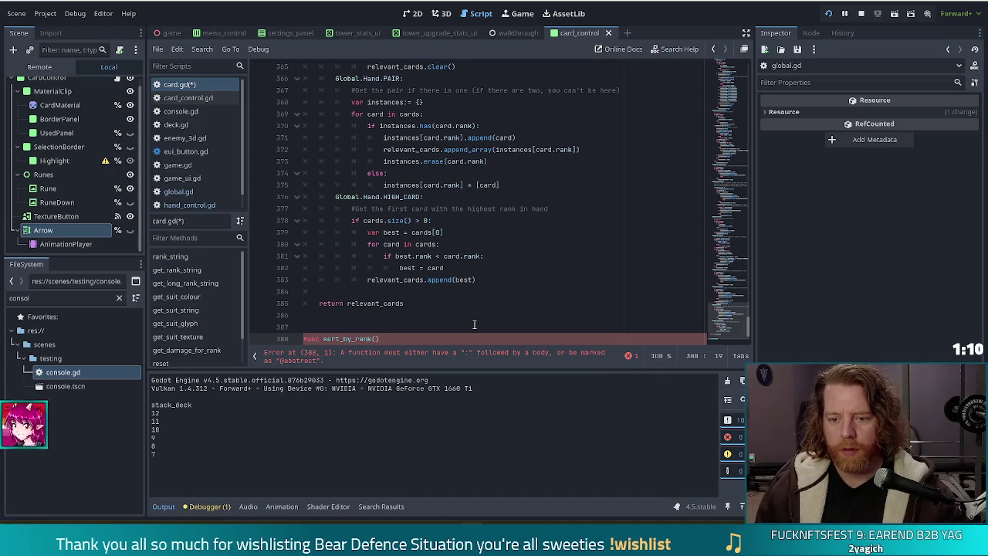
pyautogui.write('array')
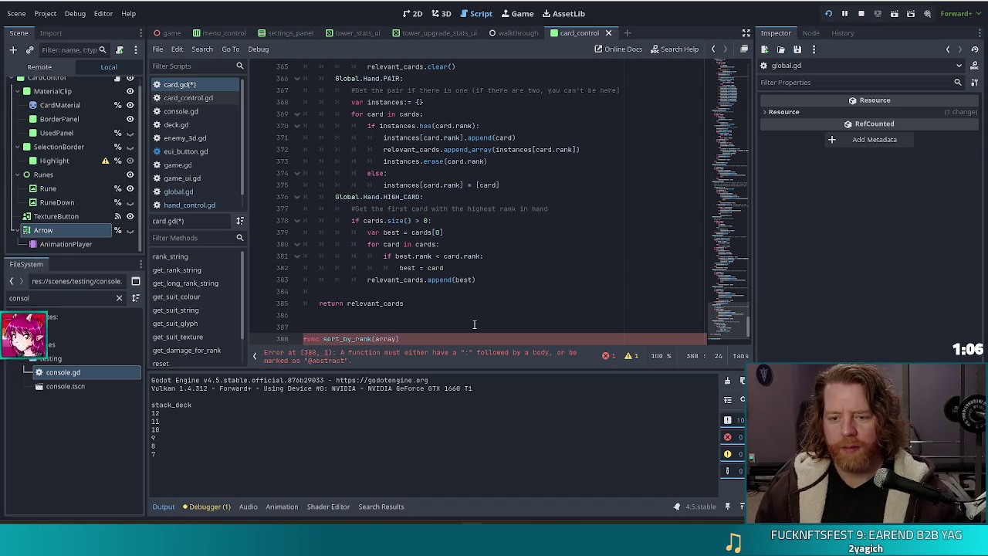
pyautogui.press('BackSpace')
pyautogui.write(': ')
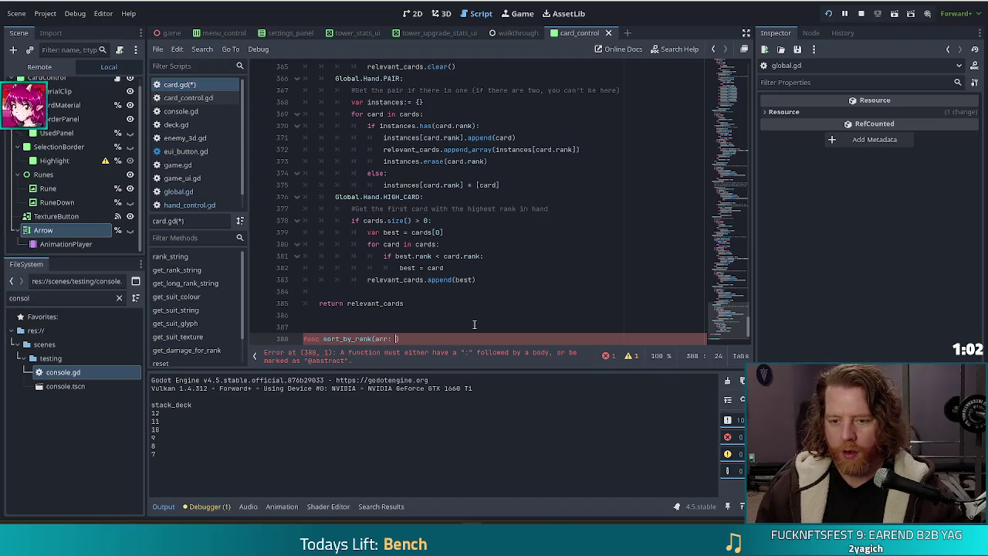
pyautogui.write('Array[Card]) -> ')
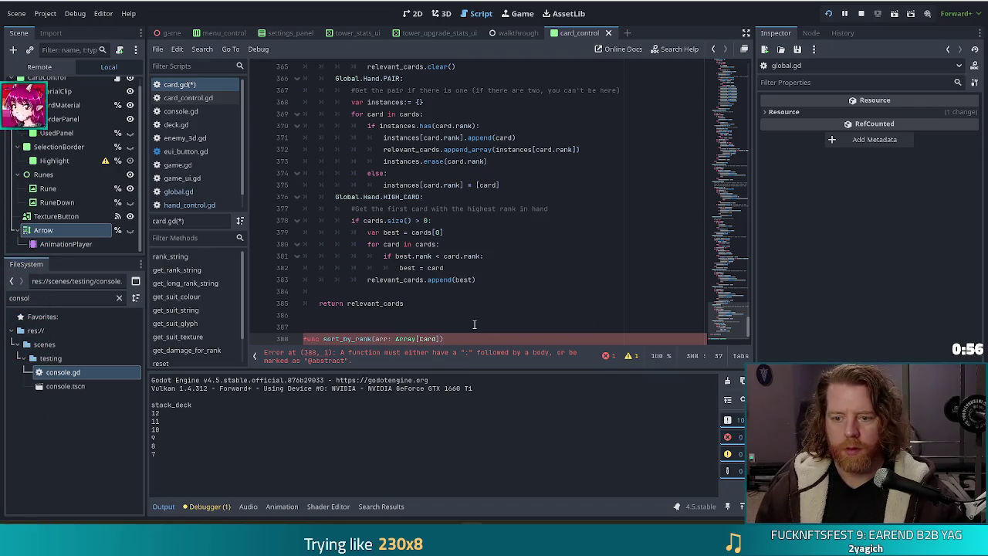
pyautogui.write('void')
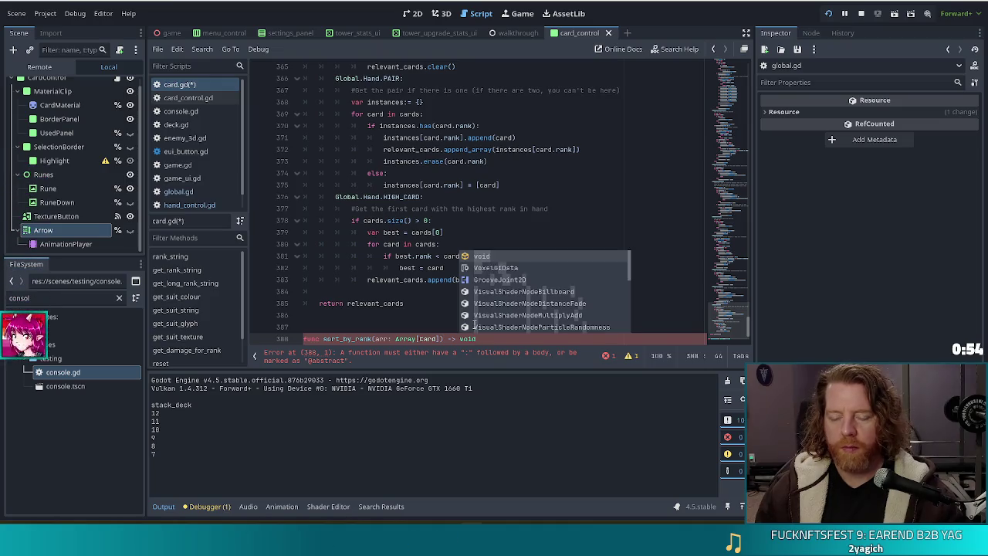
pyautogui.write(':')
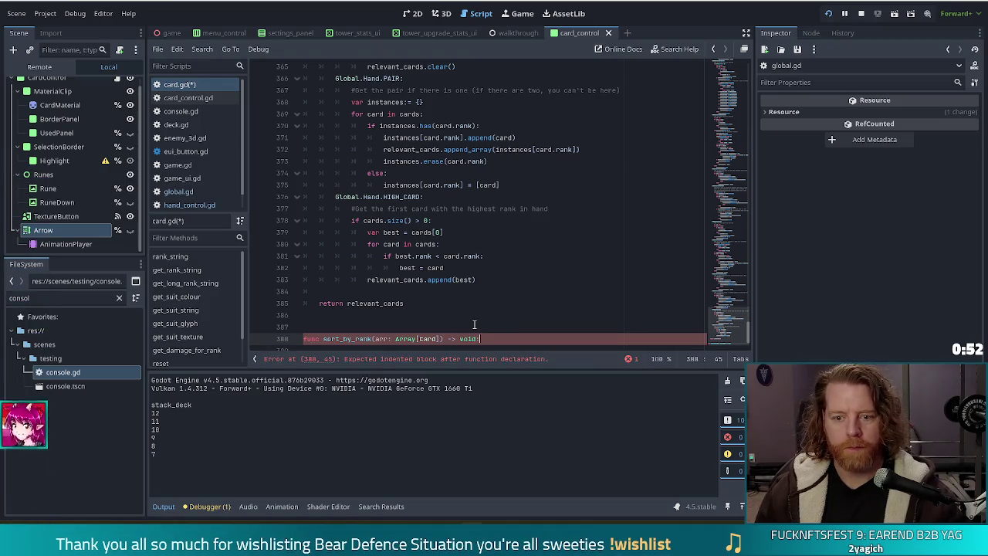
pyautogui.press('Return')
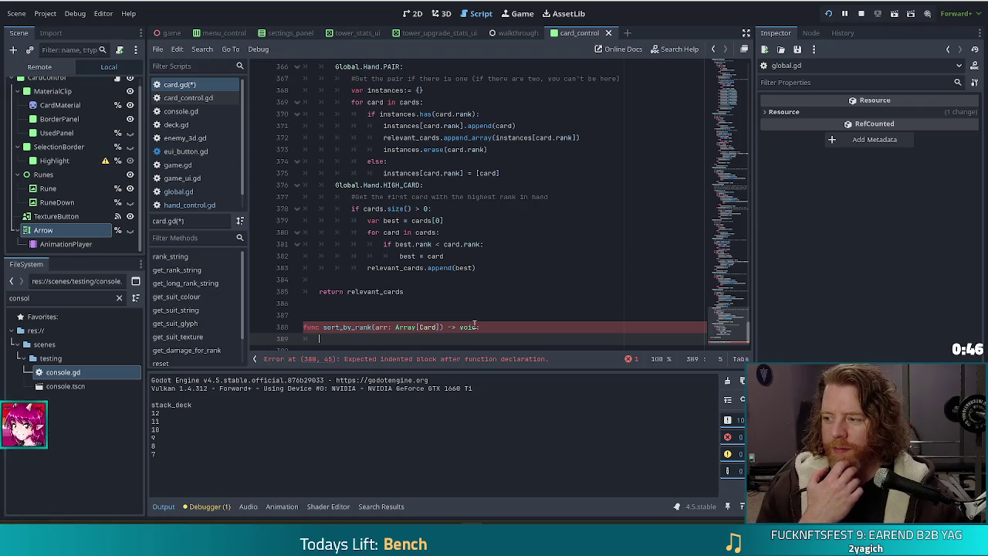
pyautogui.hotkey('ctrl', 'v')
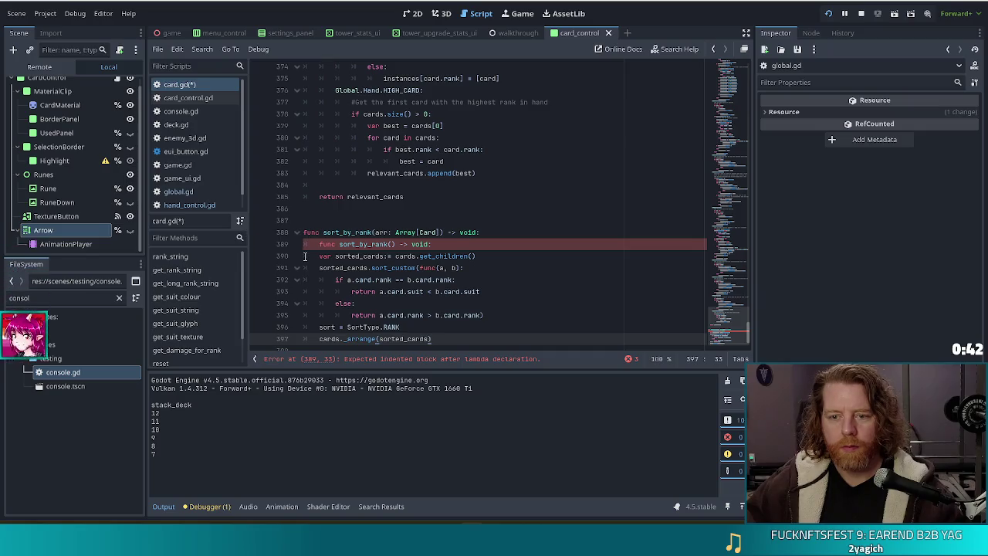
# Delete the duplicated header and sorted_cards declaration, and rename sorted_cards to arr
pyautogui.click(483, 231)
pyautogui.hotkey('shift', 'Down')
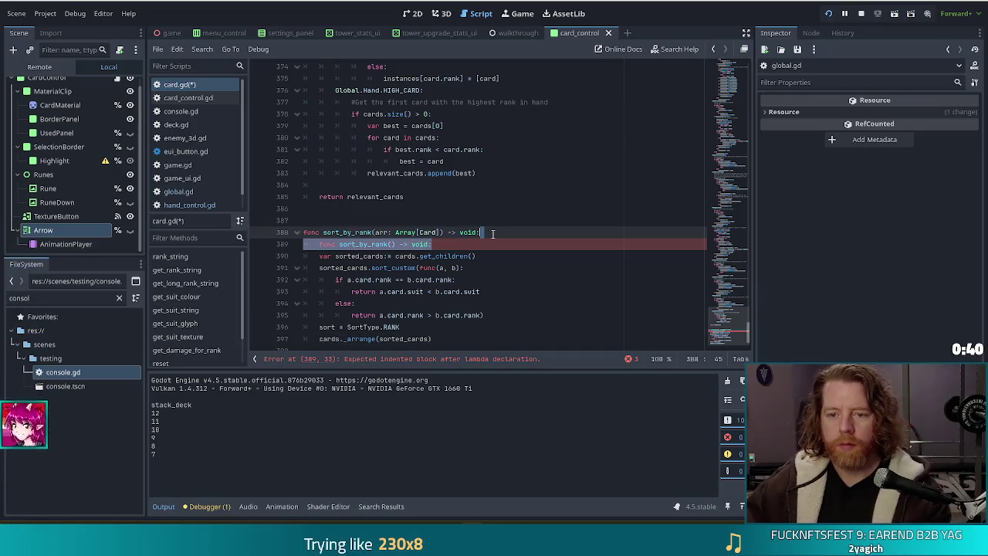
pyautogui.press('BackSpace')
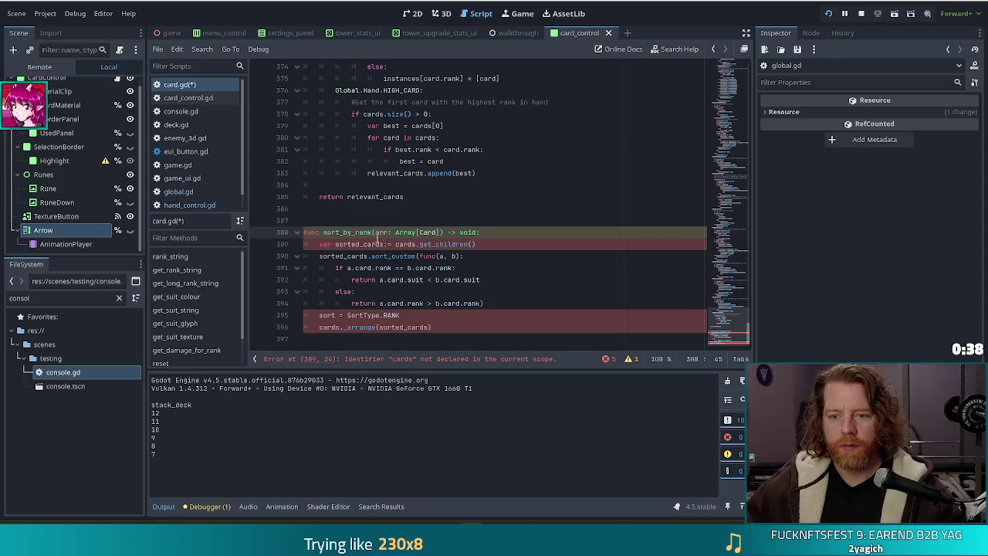
pyautogui.click(358, 244)
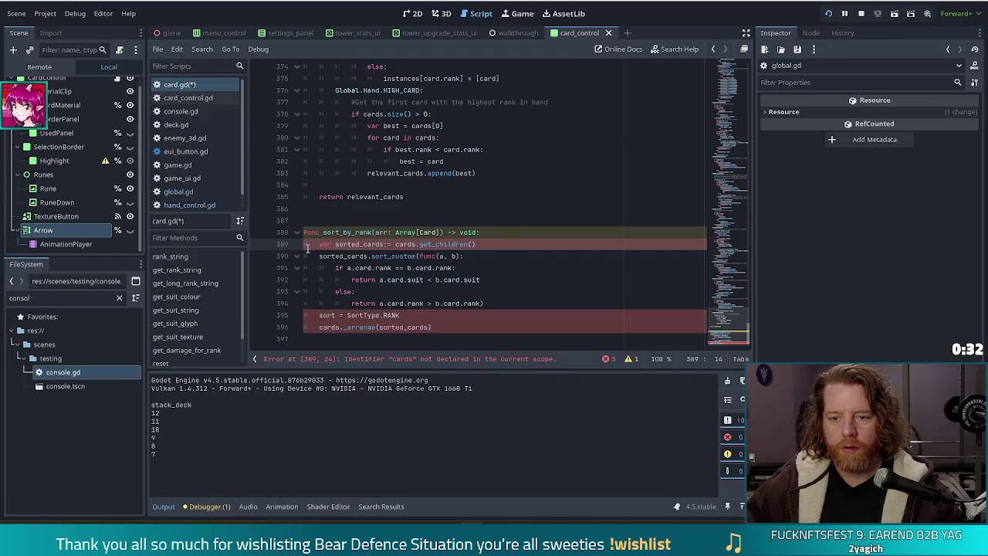
pyautogui.tripleClick(357, 244)
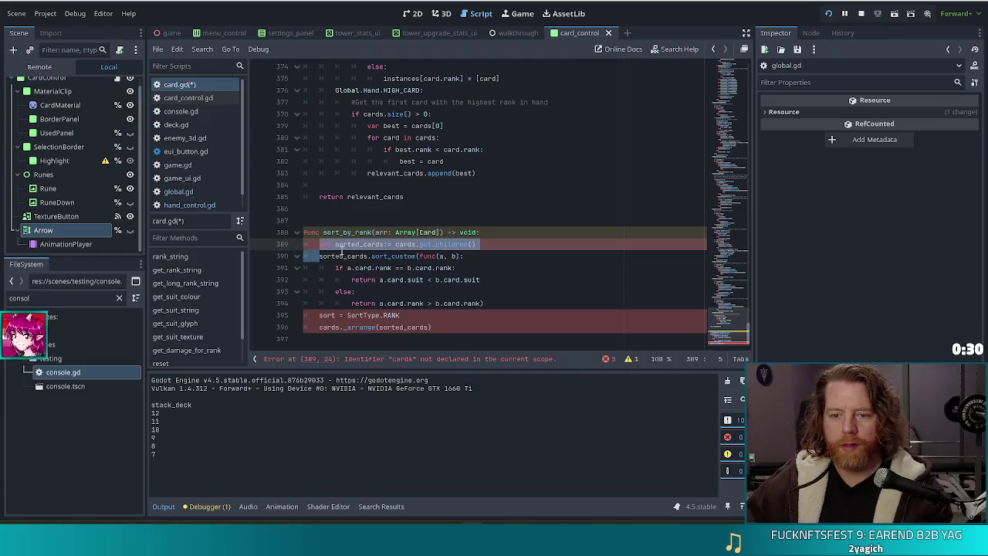
pyautogui.press('BackSpace')
pyautogui.doubleClick(347, 244)
pyautogui.write('arr')
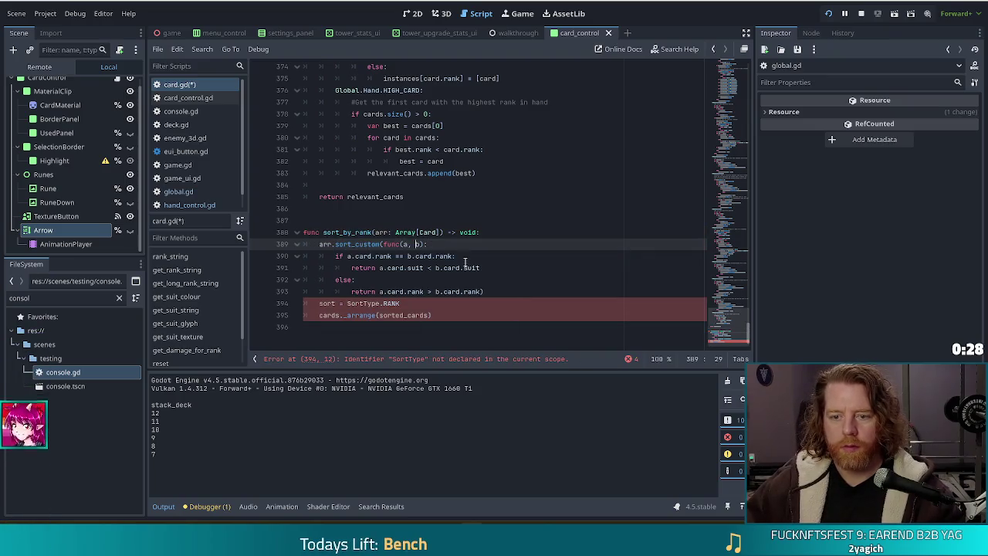
# Shorten a.card.rank, b.card.rank, a.card.suit and b.card.suit to a.rank, b.rank, a.suit, b.suit
pyautogui.doubleClick(370, 257)
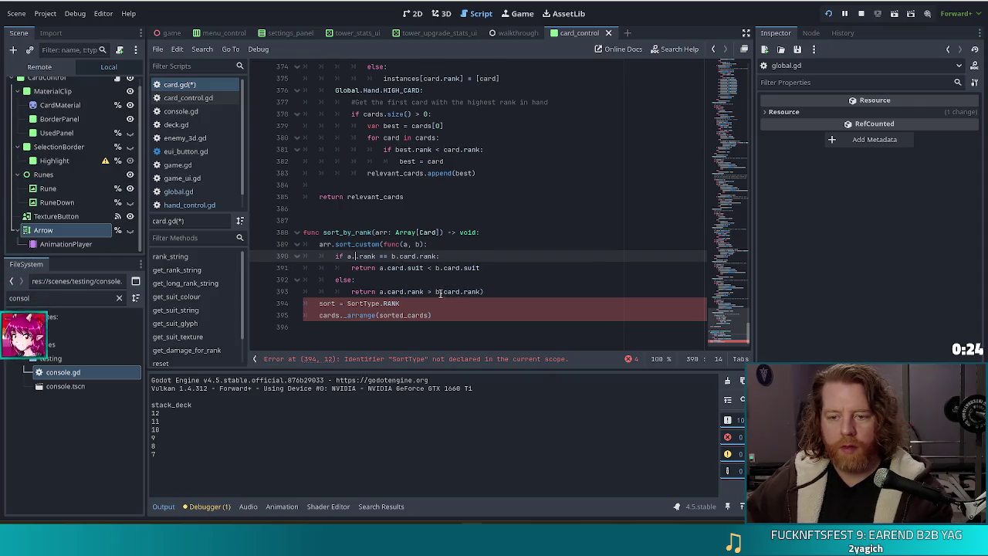
pyautogui.press('BackSpace')
pyautogui.press('BackSpace')
pyautogui.doubleClick(404, 256)
pyautogui.press('BackSpace')
pyautogui.press('BackSpace')
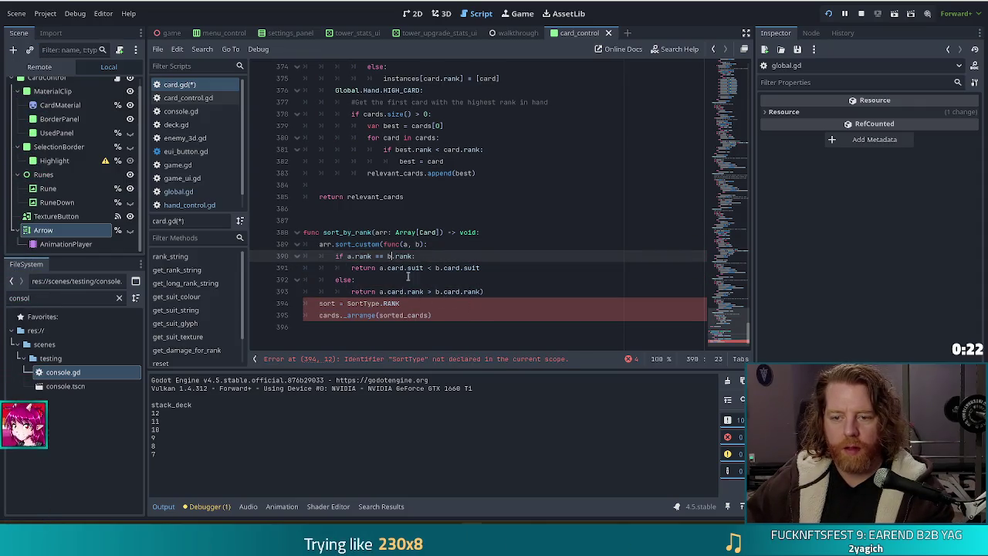
pyautogui.doubleClick(393, 268)
pyautogui.press('BackSpace')
pyautogui.press('BackSpace')
pyautogui.doubleClick(432, 268)
pyautogui.press('BackSpace')
pyautogui.press('BackSpace')
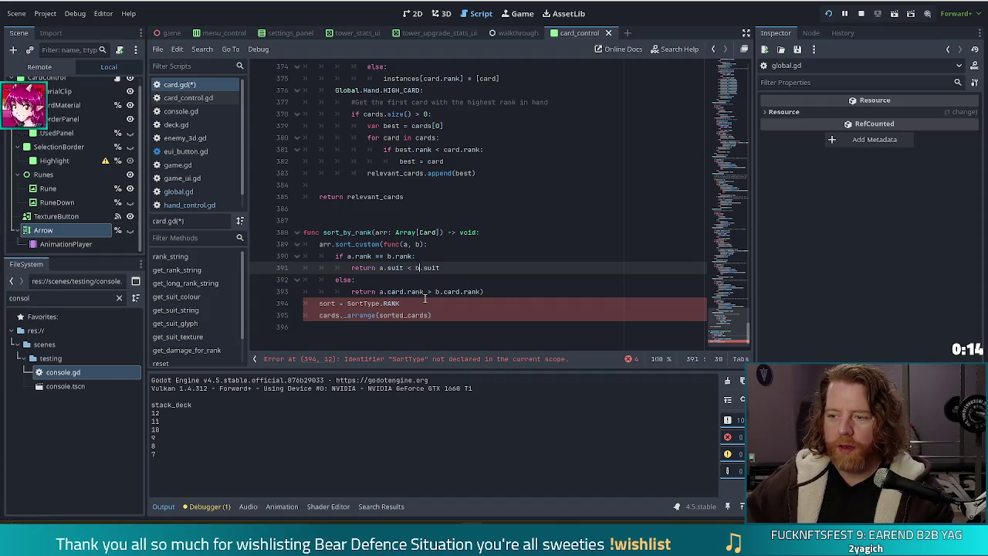
pyautogui.click(402, 292)
pyautogui.press('BackSpace')
pyautogui.press('BackSpace')
pyautogui.press('BackSpace')
pyautogui.click(442, 291)
pyautogui.press('BackSpace')
pyautogui.press('BackSpace')
pyautogui.press('BackSpace')
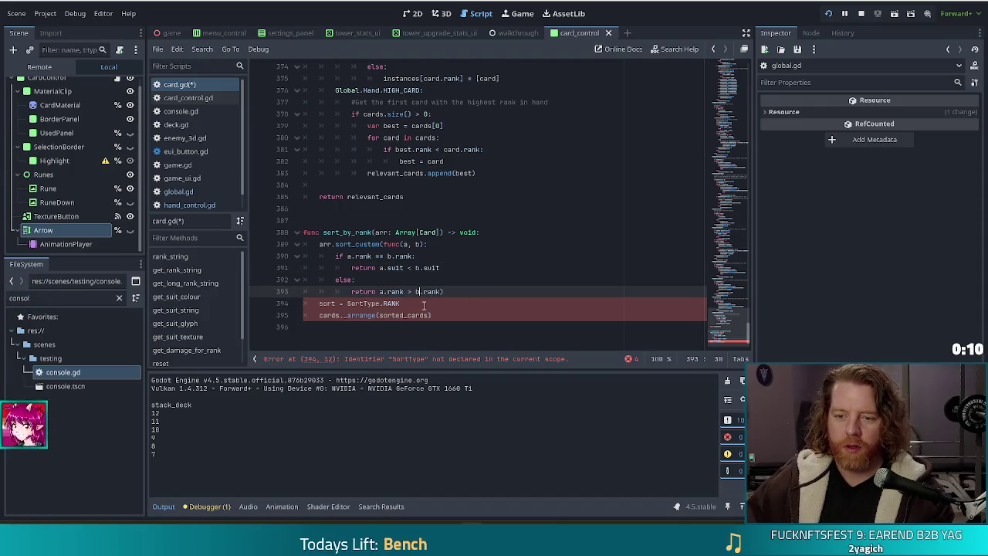
# Delete the SortType.RANK and leftover cards._arrange lines, and fix the closing parenthesis on line 393
pyautogui.click(356, 279)
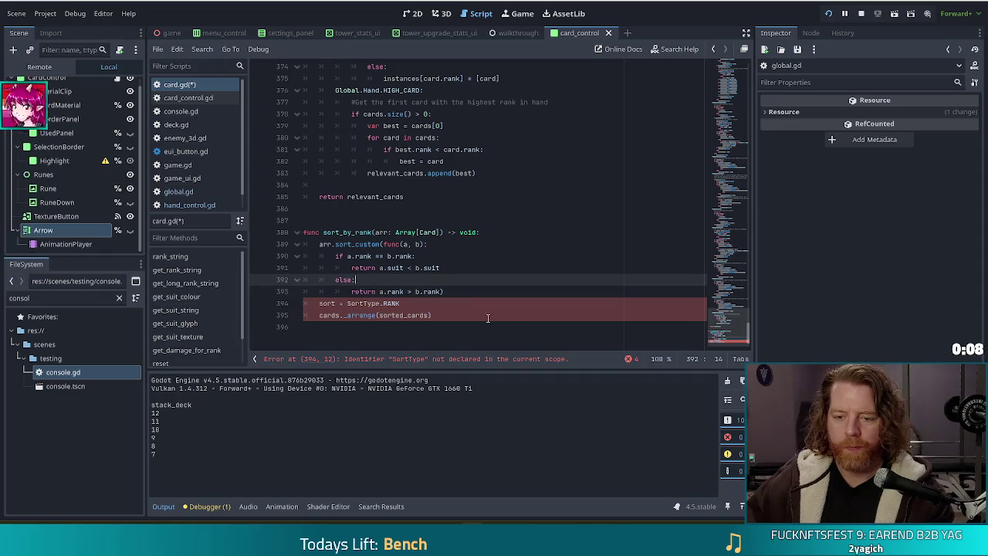
pyautogui.moveTo(400, 303); pyautogui.dragTo(445, 292)
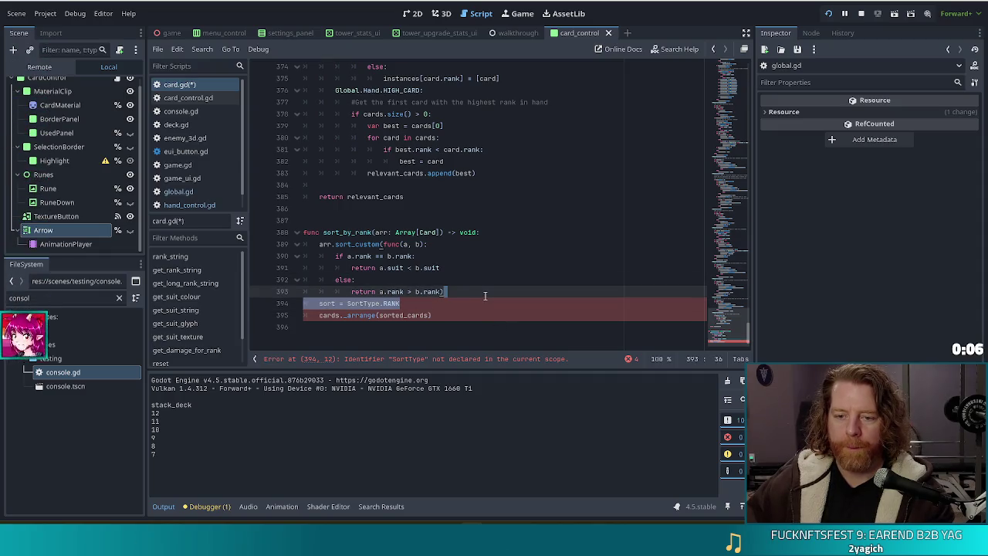
pyautogui.press('BackSpace')
pyautogui.tripleClick(413, 303)
pyautogui.press('BackSpace')
pyautogui.press('BackSpace')
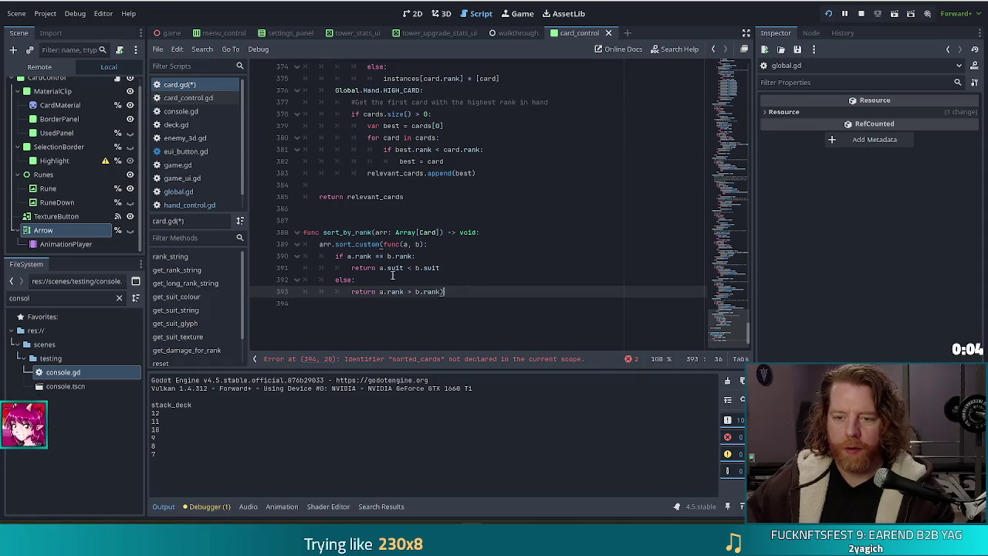
pyautogui.click(376, 268)
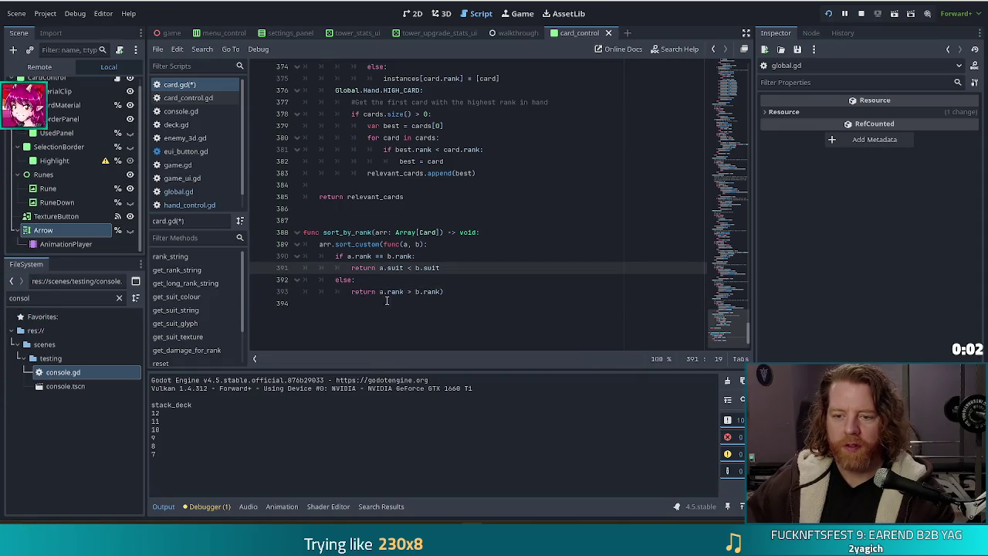
pyautogui.doubleClick(364, 268)
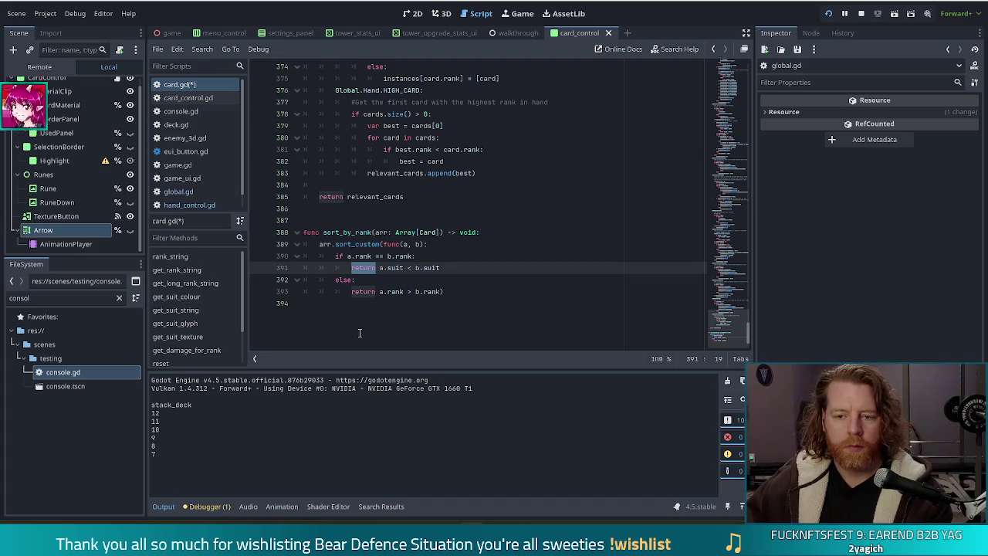
pyautogui.moveTo(367, 255); pyautogui.dragTo(433, 280)
pyautogui.click(443, 292)
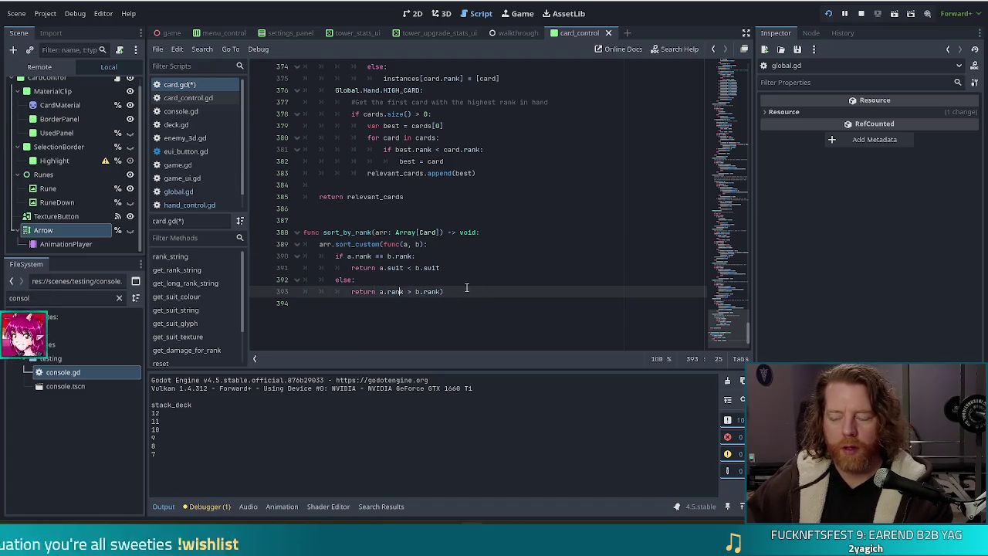
pyautogui.press('BackSpace')
pyautogui.write(')')
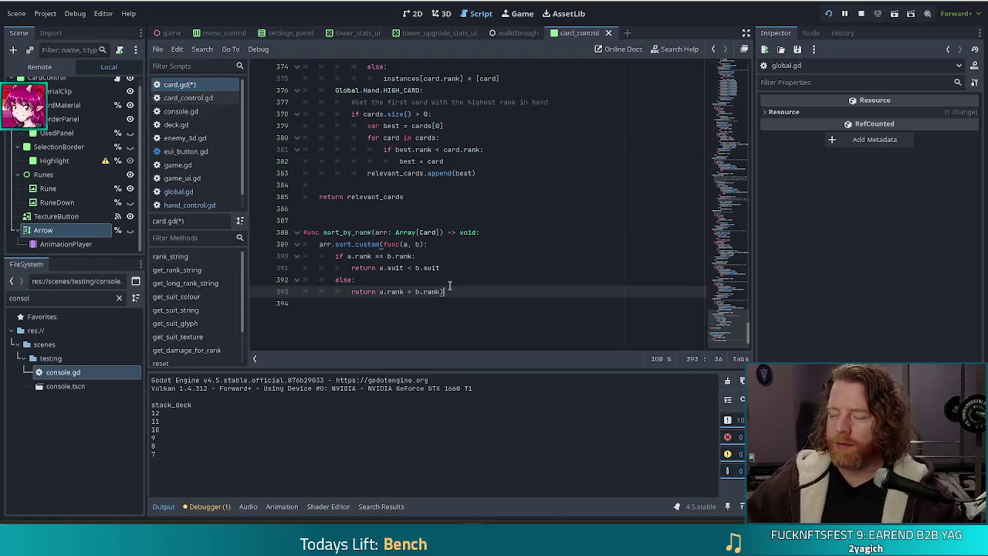
pyautogui.click(414, 301)
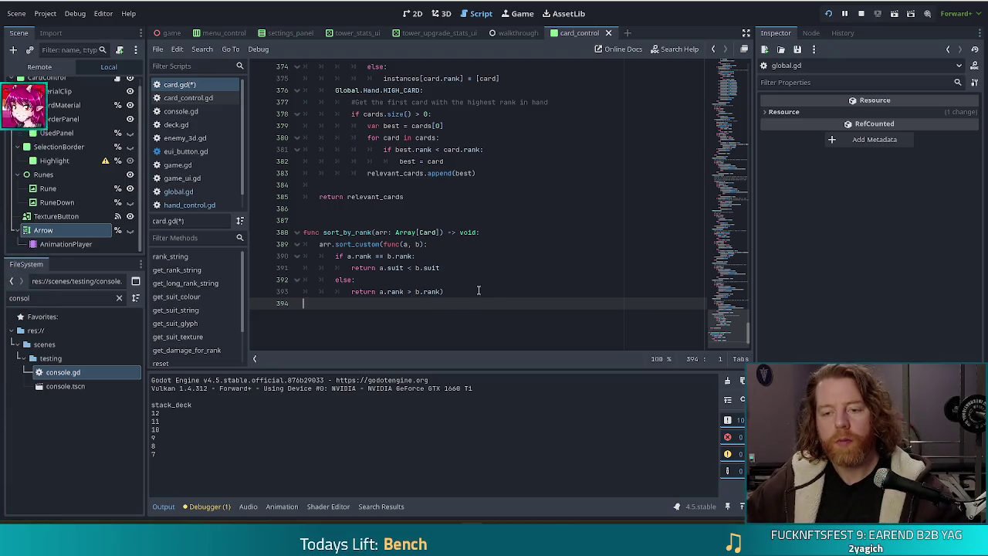
pyautogui.click(477, 292)
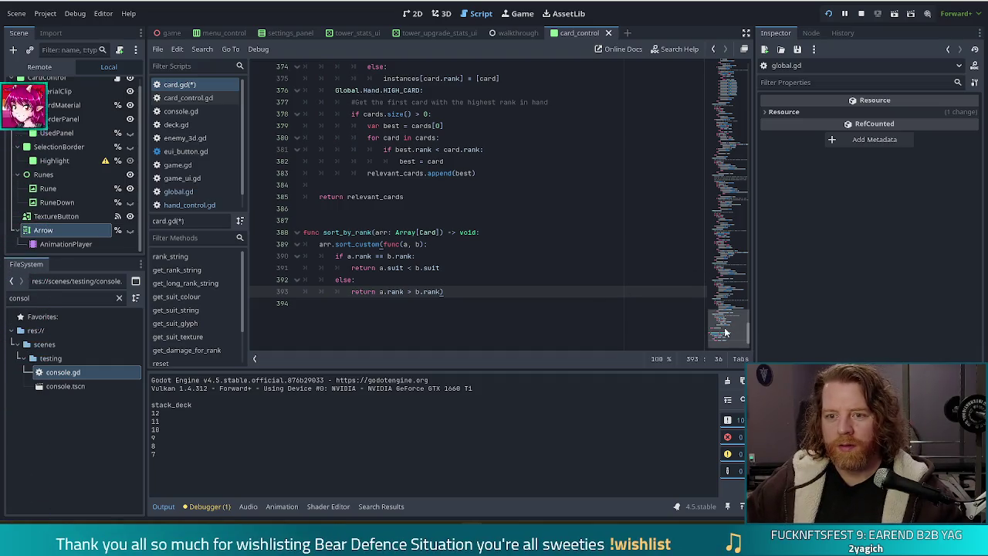
pyautogui.moveTo(726, 332)
pyautogui.mouseDown()
pyautogui.moveTo(722, 155)
pyautogui.moveTo(723, 261)
pyautogui.mouseUp()
# Add a new line after the full_house duplicate in the FULL_HOUSE check and start typing sort_by
pyautogui.click(541, 206)
pyautogui.scroll(-2, 528, 251)
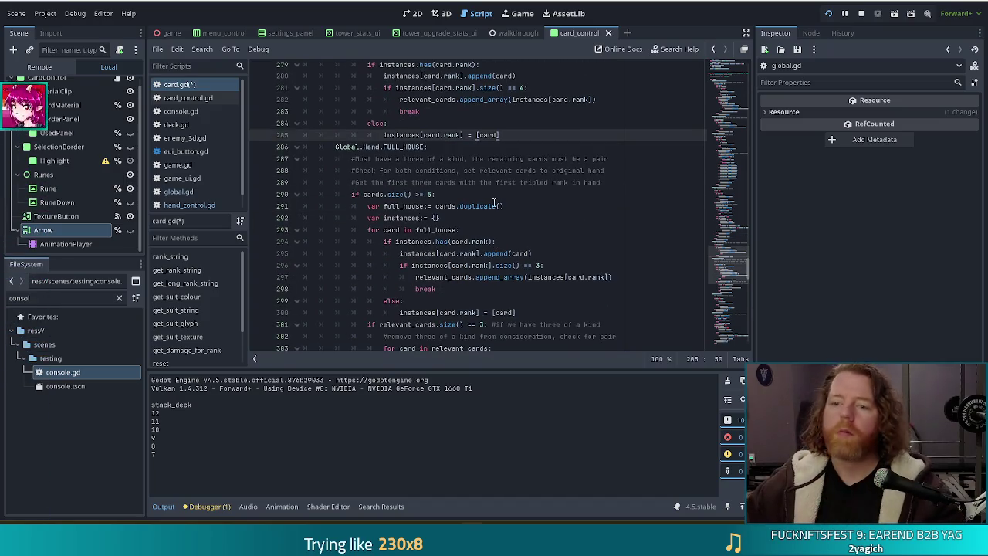
pyautogui.scroll(-1, 491, 195)
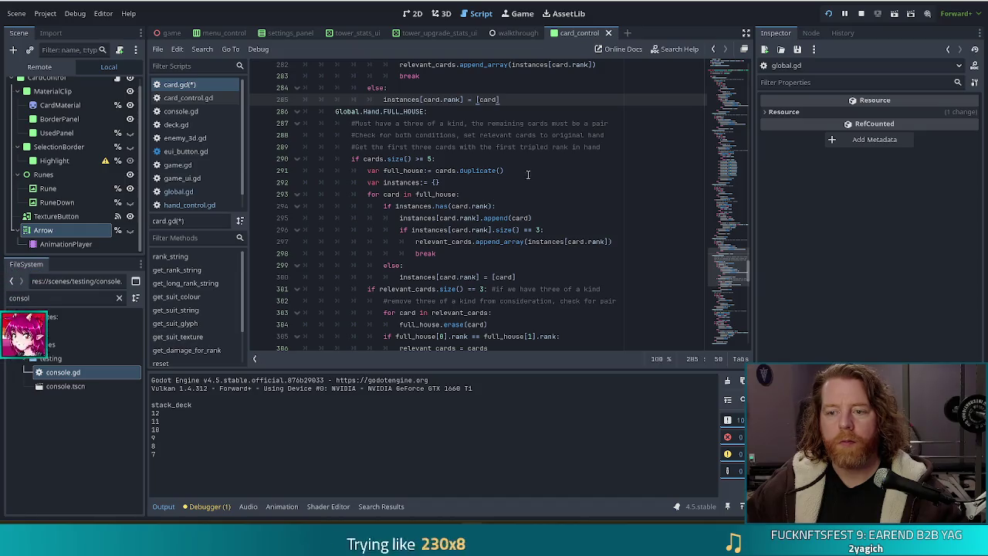
pyautogui.click(510, 170)
pyautogui.press('Return')
pyautogui.write('f')
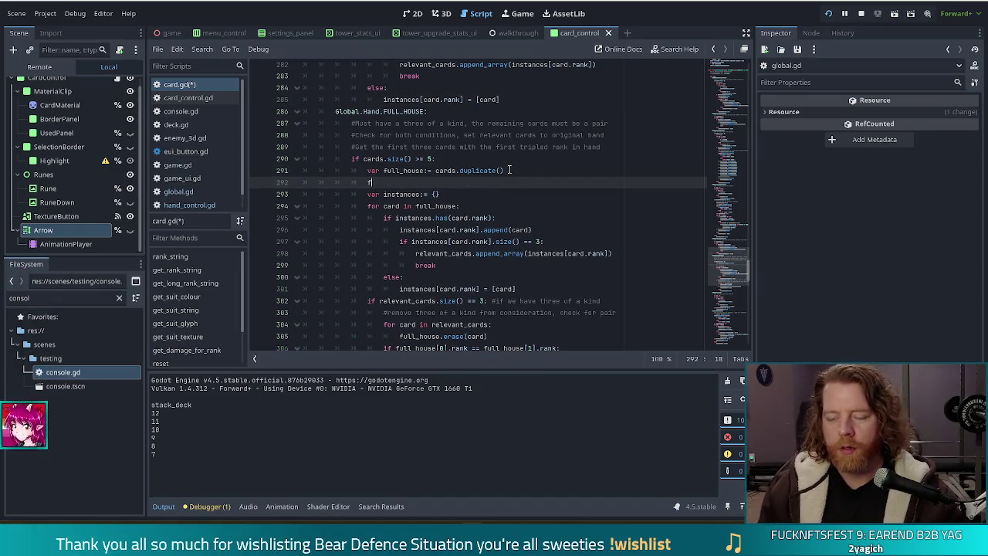
pyautogui.write('ull_house.')
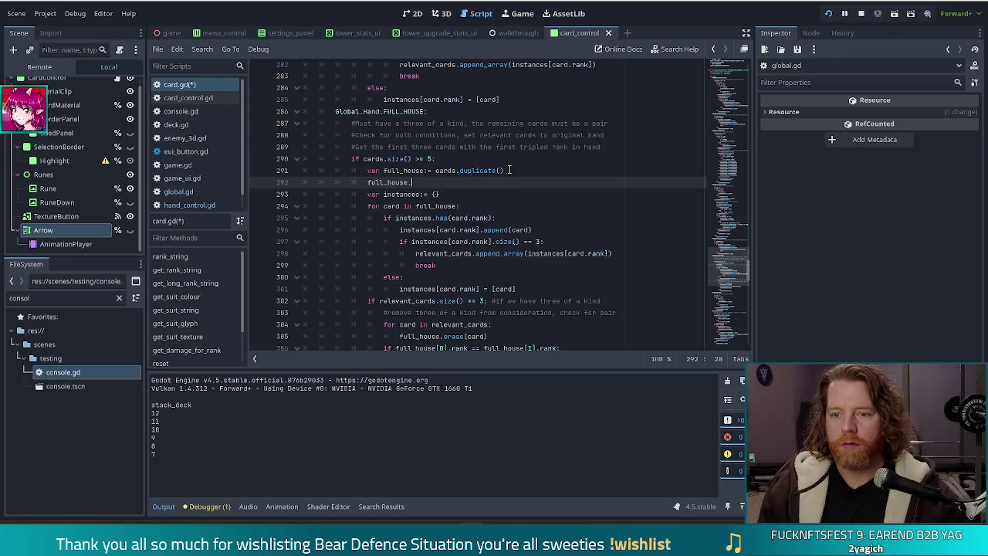
pyautogui.press('BackSpace')
pyautogui.press('BackSpace')
pyautogui.press('BackSpace')
pyautogui.write('s')
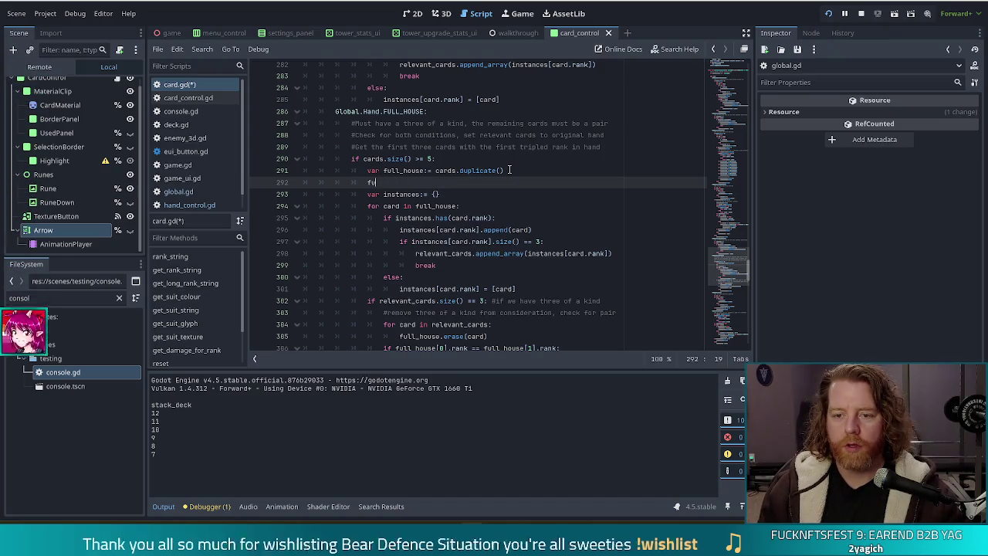
pyautogui.write('ort')
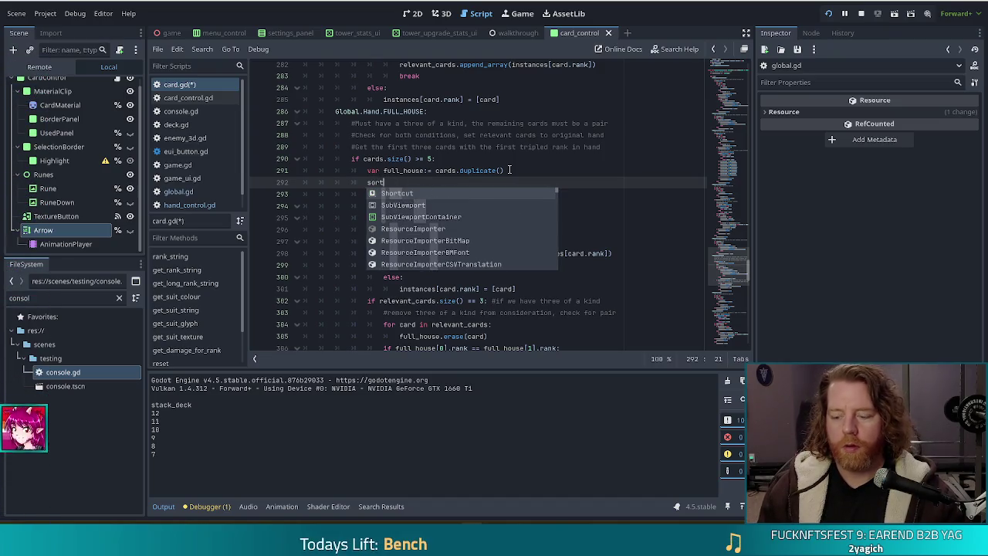
pyautogui.write('_by')
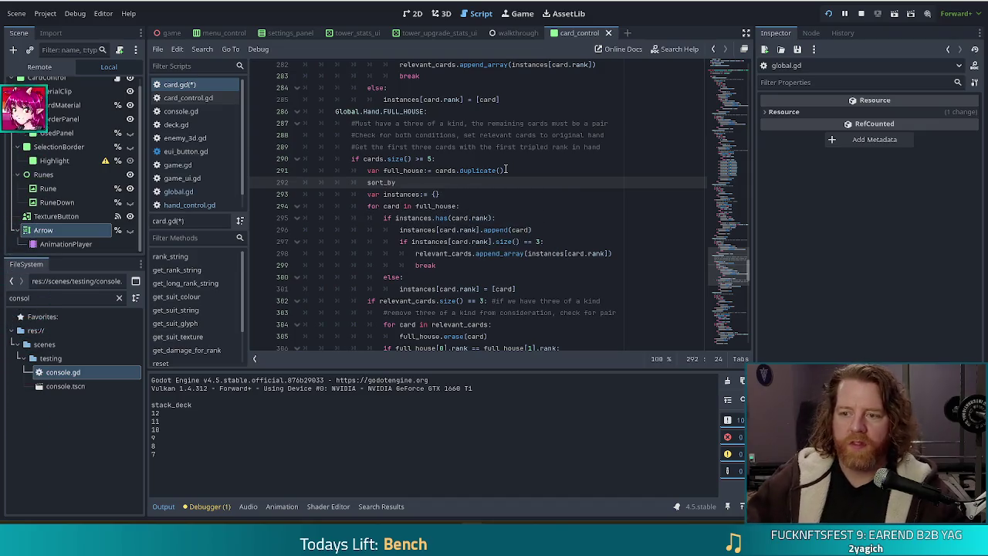
# Make the sort_by_rank function static and save
pyautogui.click(751, 304)
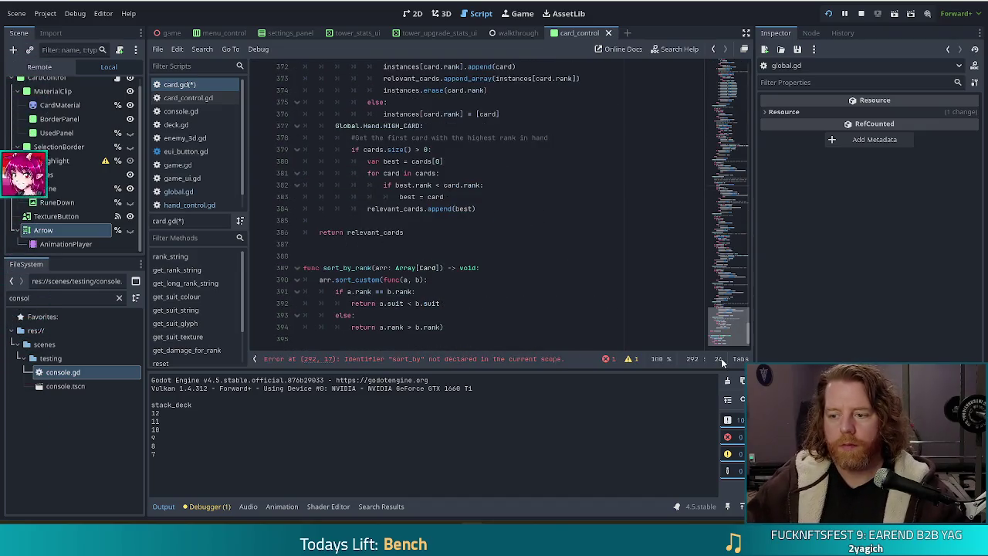
pyautogui.click(307, 268)
pyautogui.write('static')
pyautogui.hotkey('ctrl', 's')
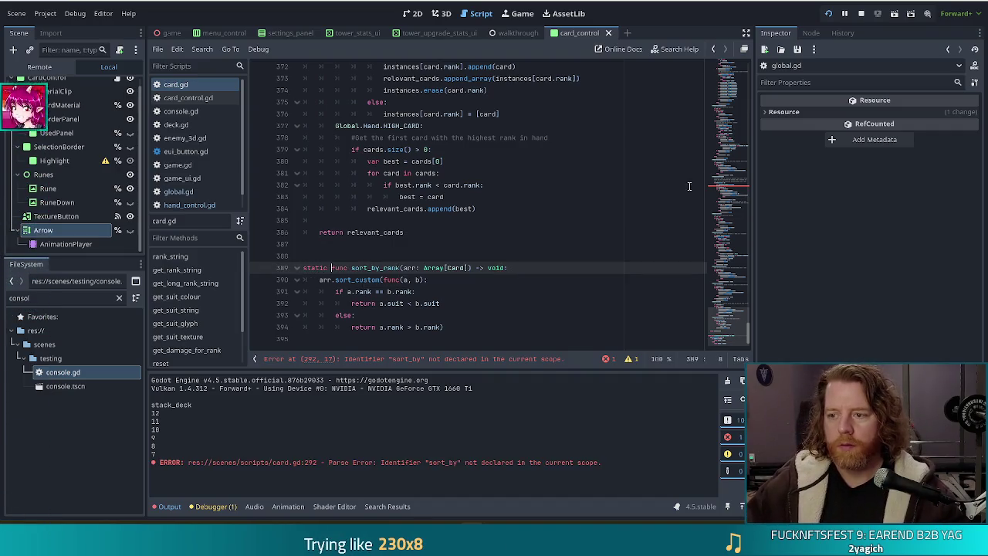
# Complete the sort_by_rank(full_house) call on line 292 via autocomplete and save
pyautogui.click(418, 210)
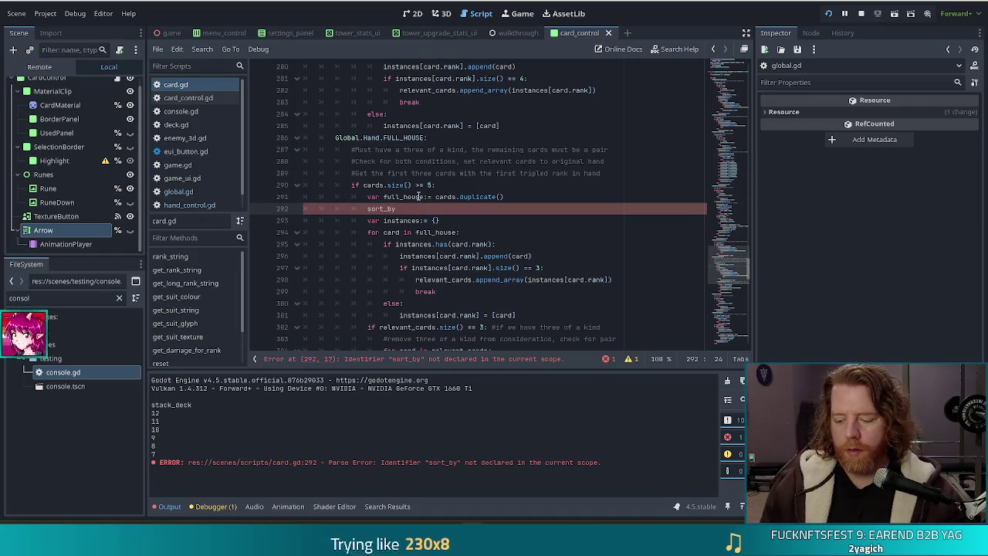
pyautogui.write('_ran')
pyautogui.press('Return')
pyautogui.write('full')
pyautogui.write('_h')
pyautogui.press('Return')
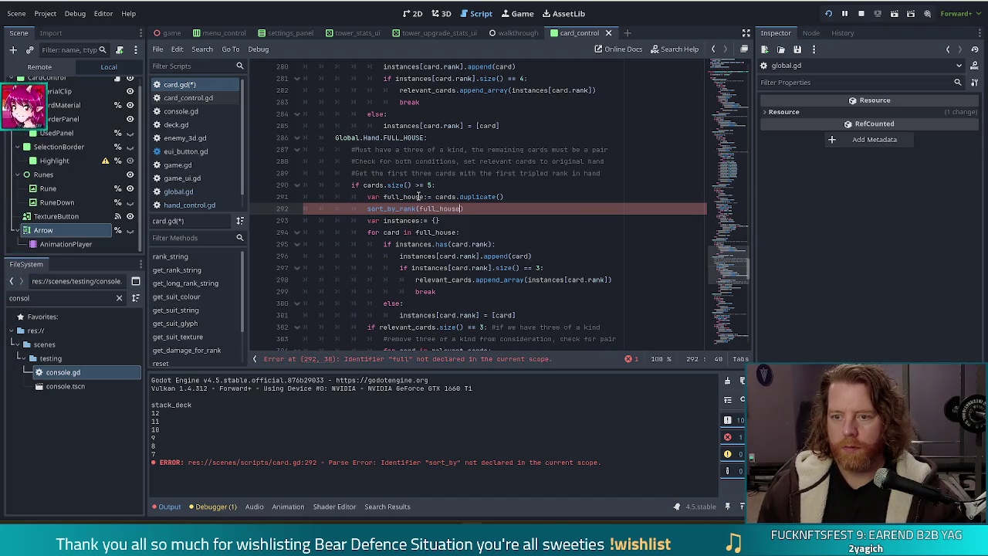
pyautogui.hotkey('ctrl', 's')
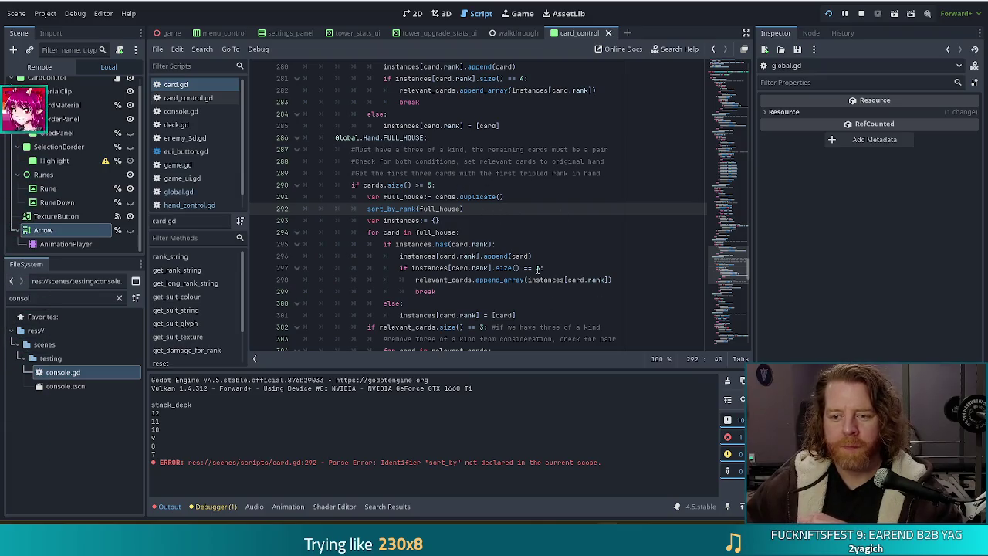
pyautogui.click(488, 280)
pyautogui.scroll(-2, 470, 224)
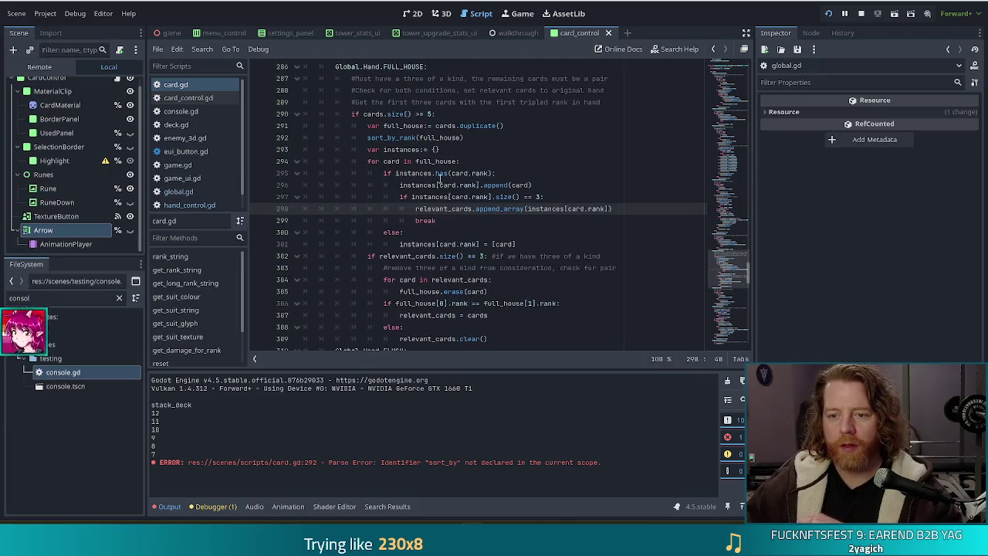
pyautogui.click(469, 138)
pyautogui.click(494, 193)
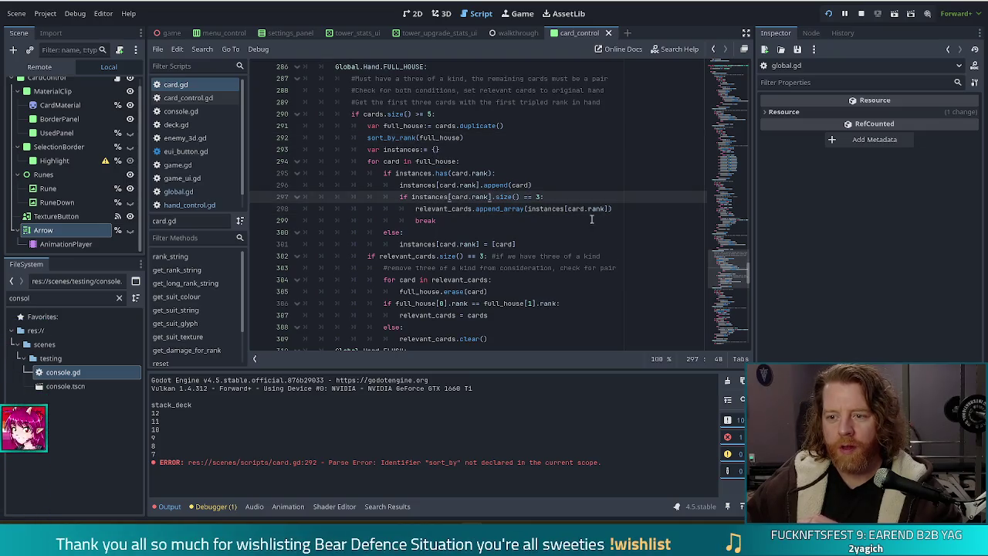
pyautogui.moveTo(437, 185); pyautogui.dragTo(437, 220)
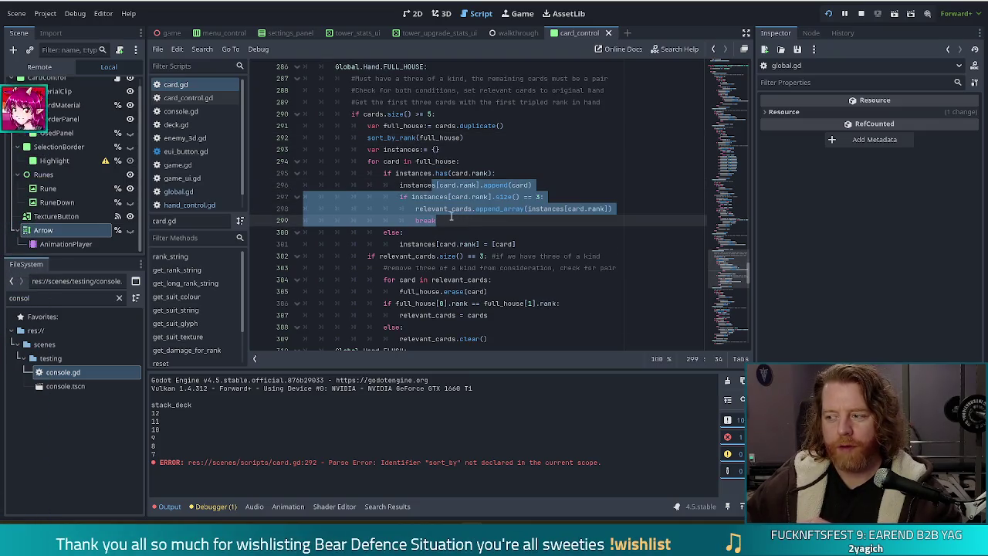
pyautogui.click(621, 209)
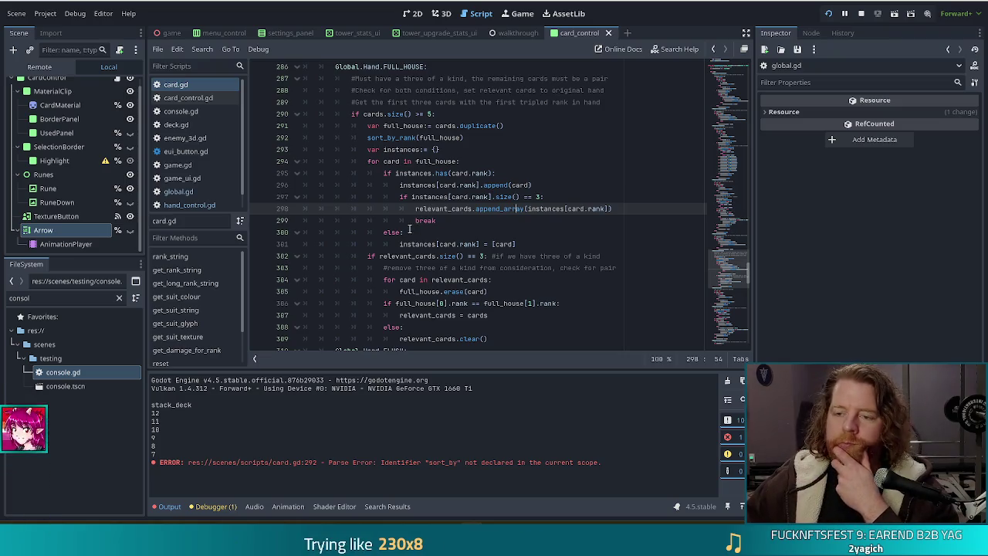
pyautogui.click(429, 222)
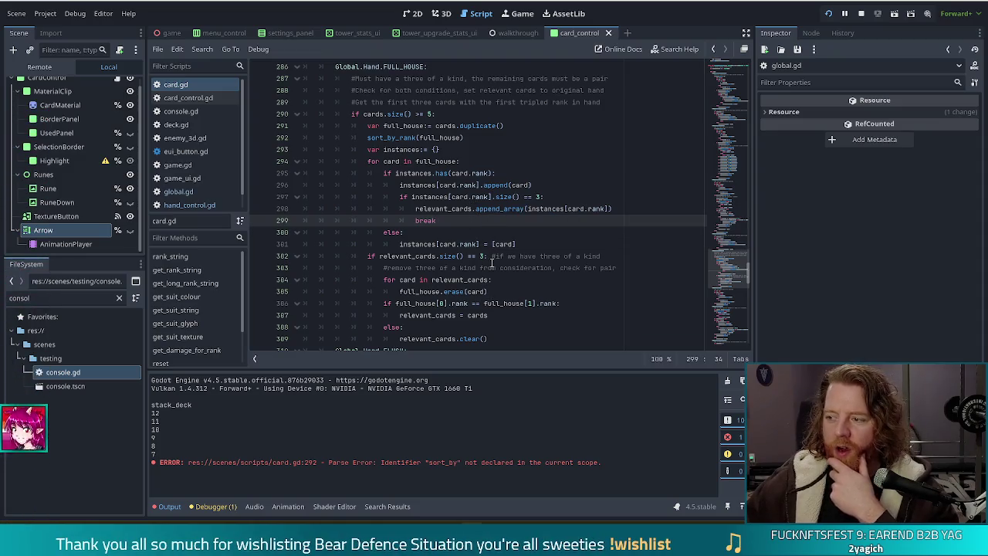
pyautogui.click(414, 244)
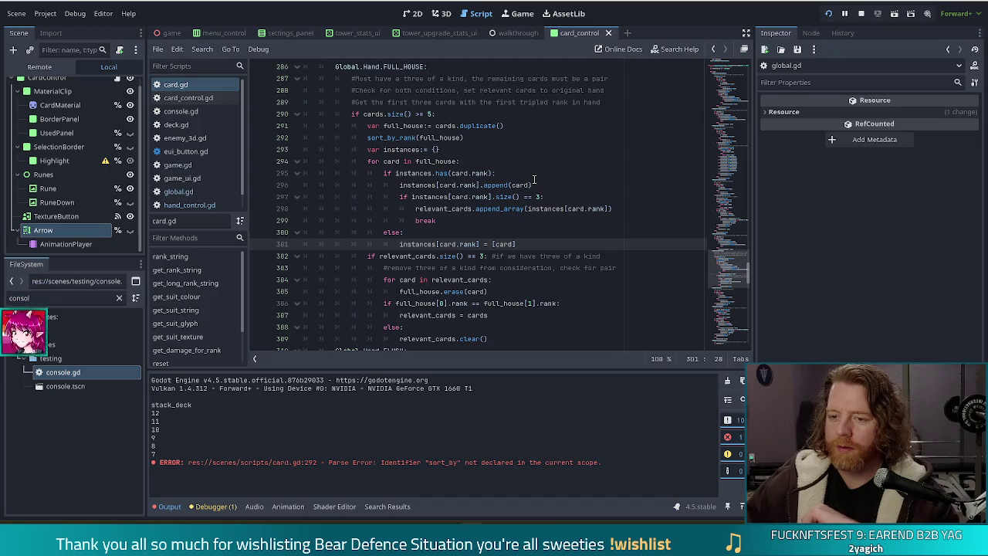
pyautogui.click(521, 244)
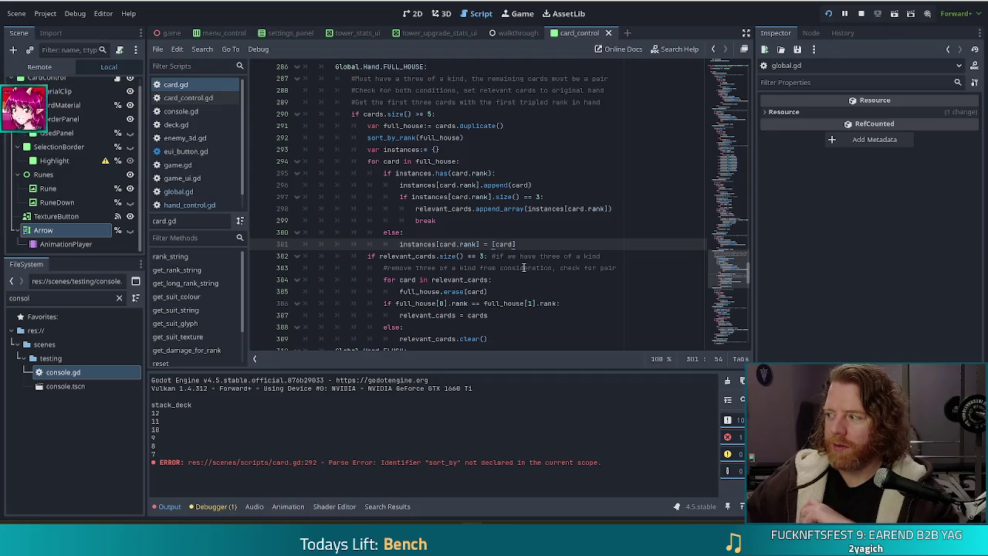
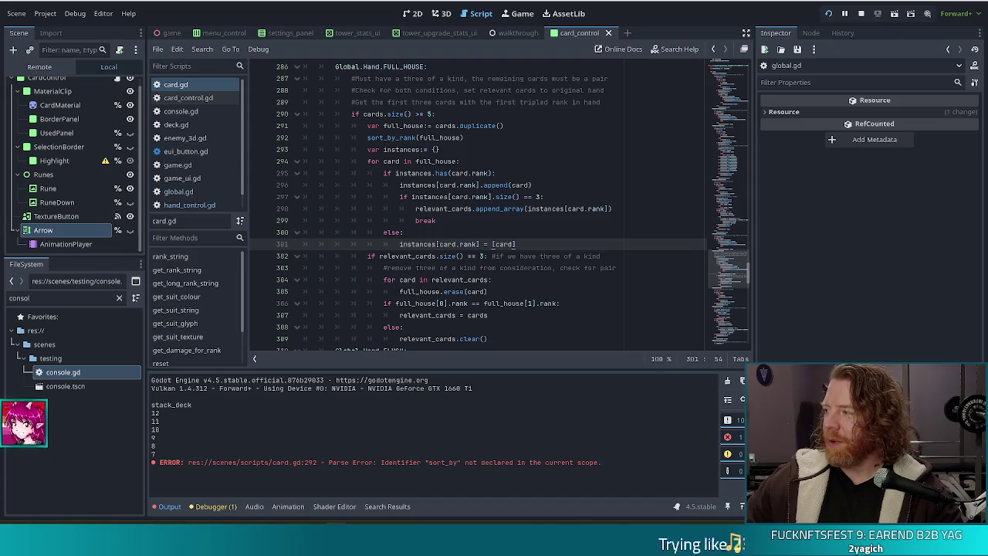
# Switch from card.gd in Godot to the client photo gallery in Chrome
pyautogui.hotkey('alt', 'Tab')
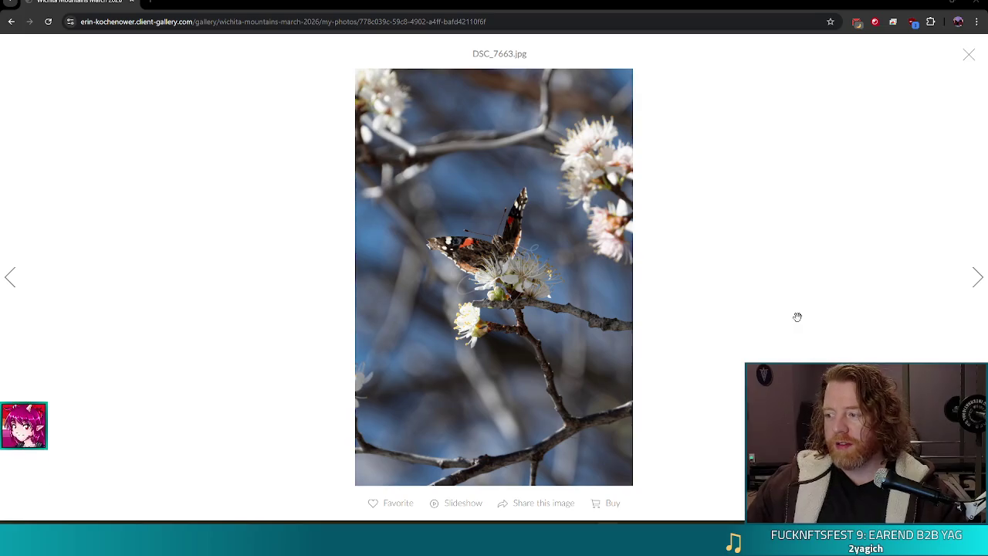
# After viewing the butterfly photo DSC_7663.jpg, return to card.gd in Godot's script editor
pyautogui.hotkey('alt', 'Tab')
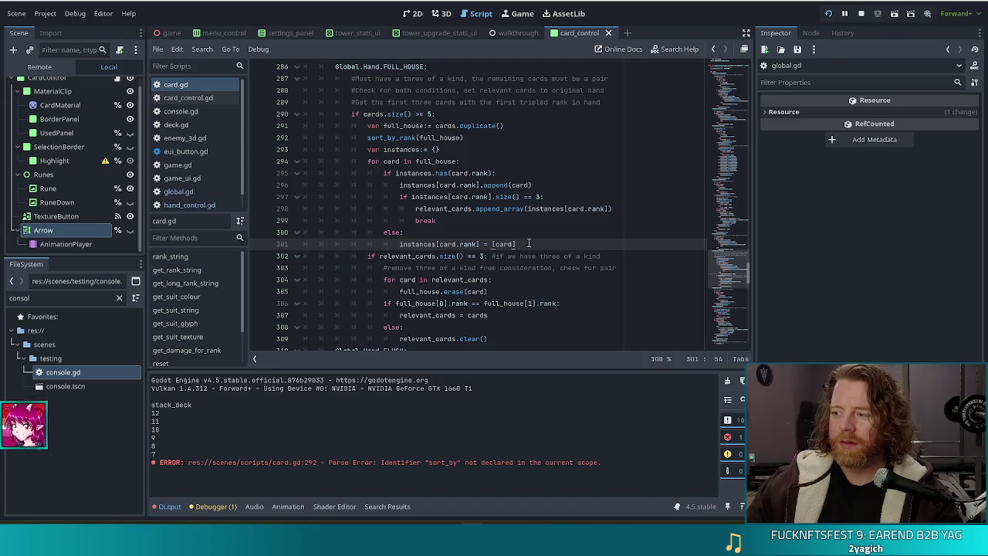
pyautogui.click(473, 196)
pyautogui.click(565, 237)
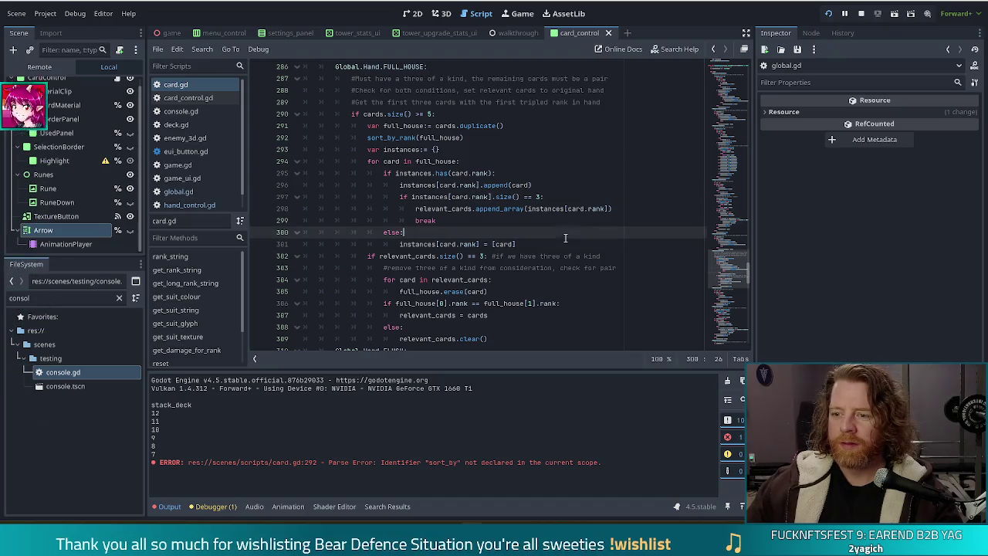
pyautogui.click(535, 246)
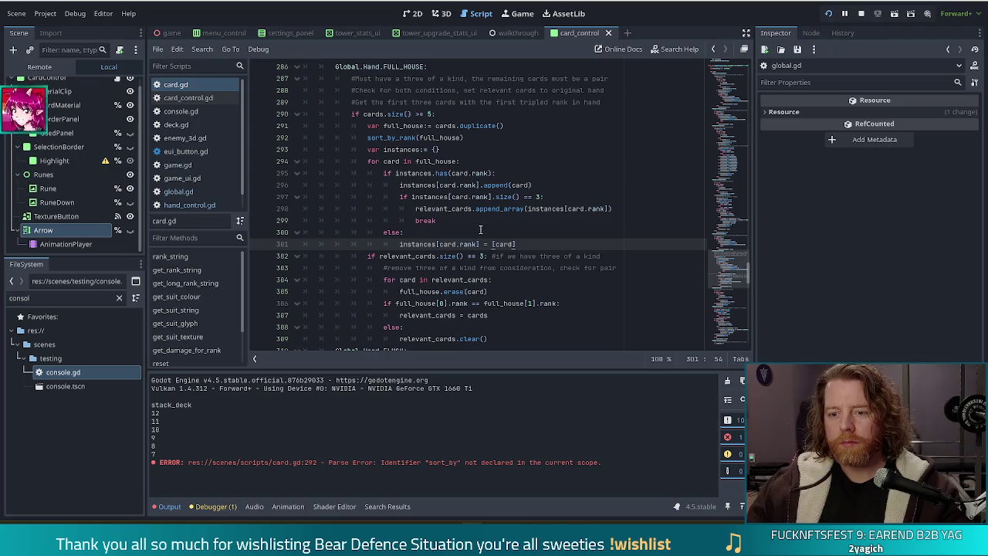
pyautogui.click(557, 231)
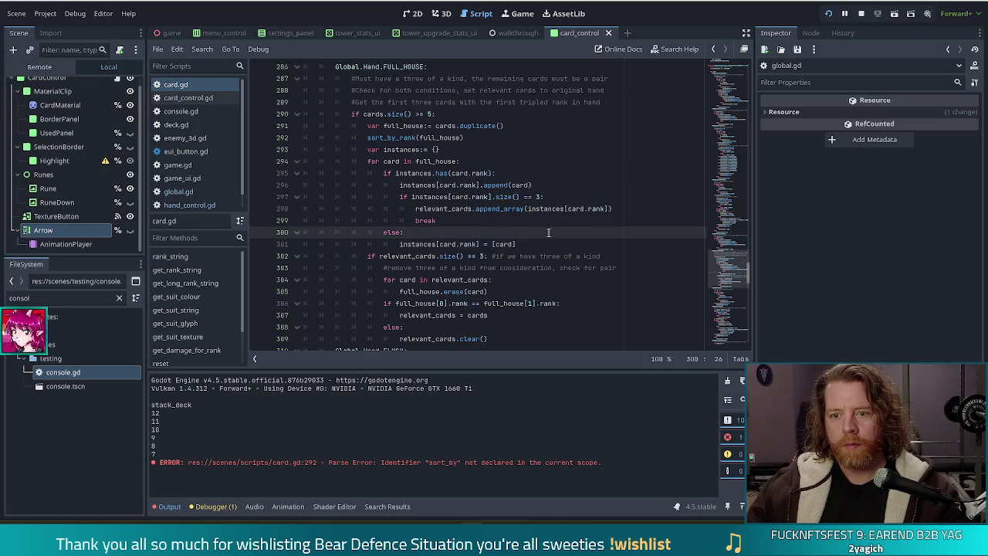
pyautogui.scroll(-1, 423, 199)
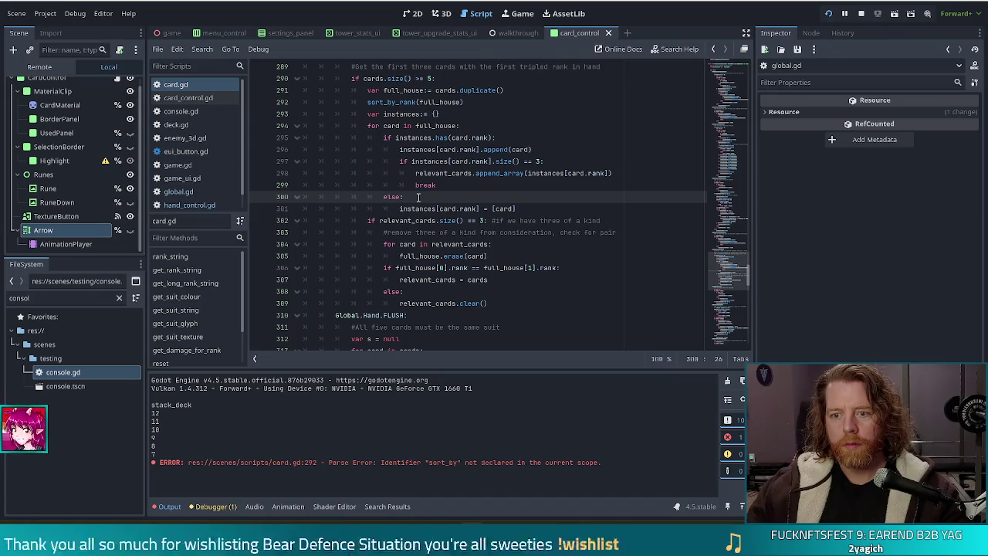
pyautogui.click(481, 244)
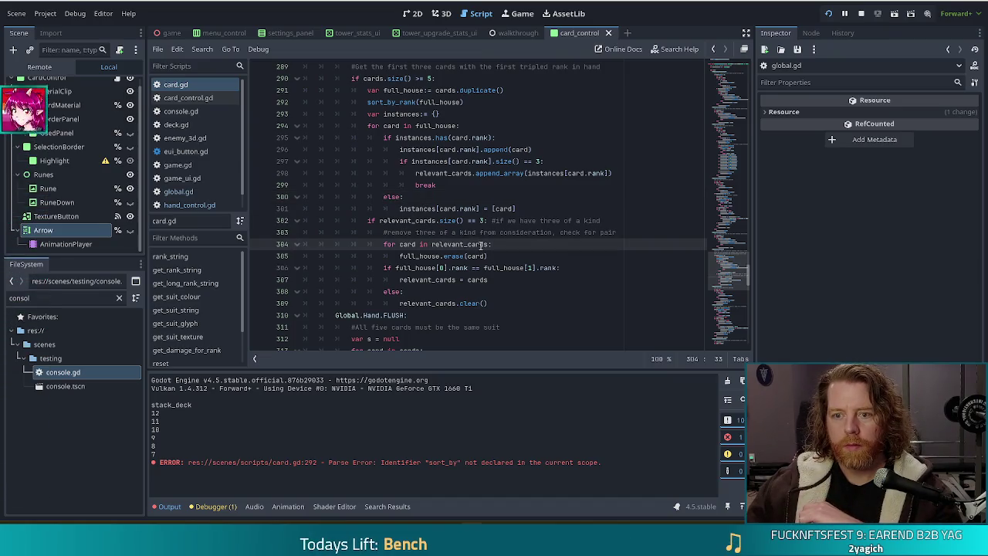
pyautogui.press('Up')
pyautogui.press('Up')
pyautogui.press('Up')
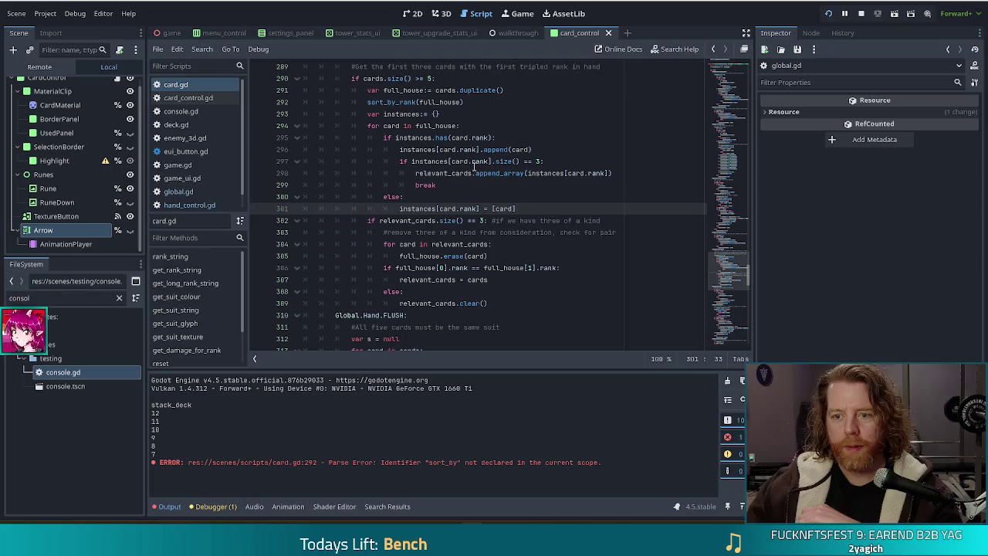
pyautogui.click(475, 169)
pyautogui.click(396, 233)
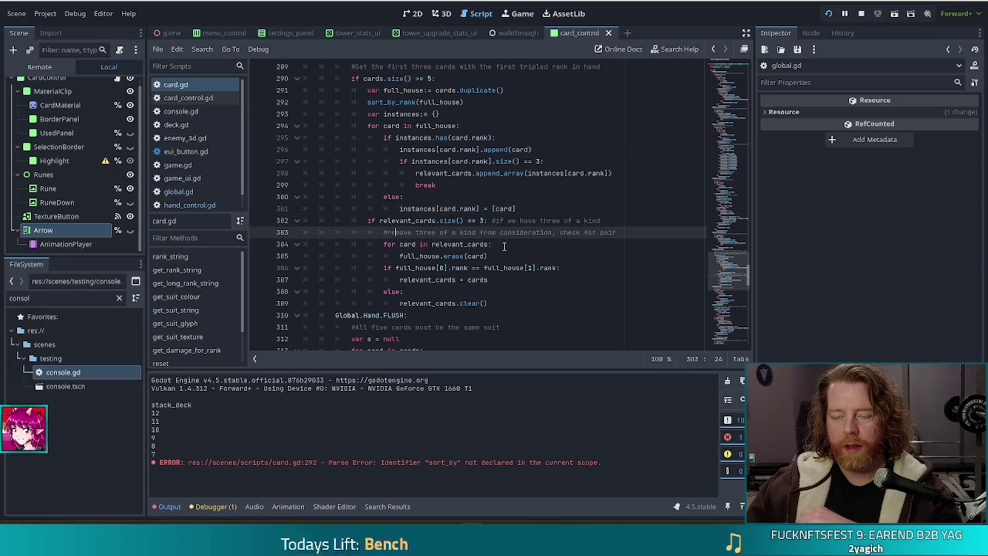
pyautogui.click(494, 255)
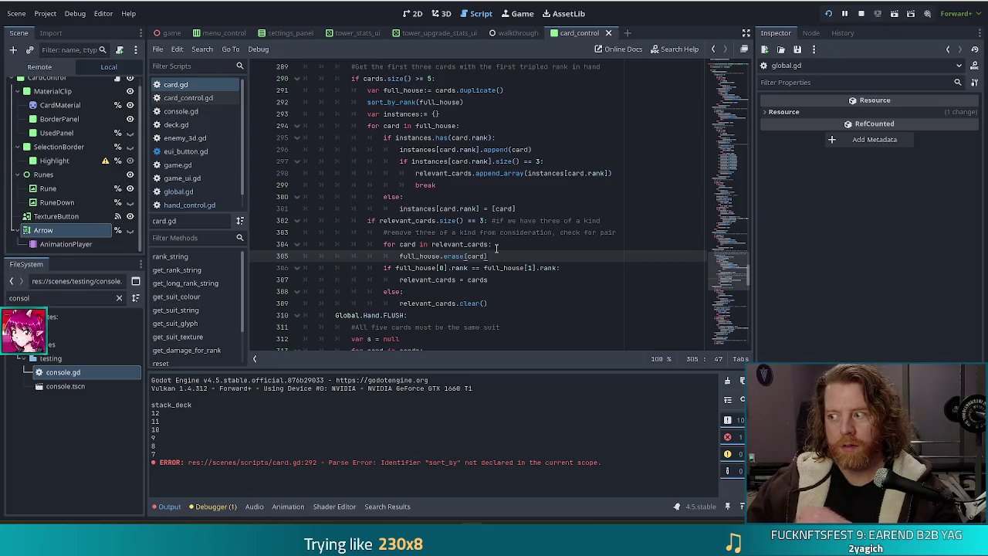
pyautogui.click(420, 126)
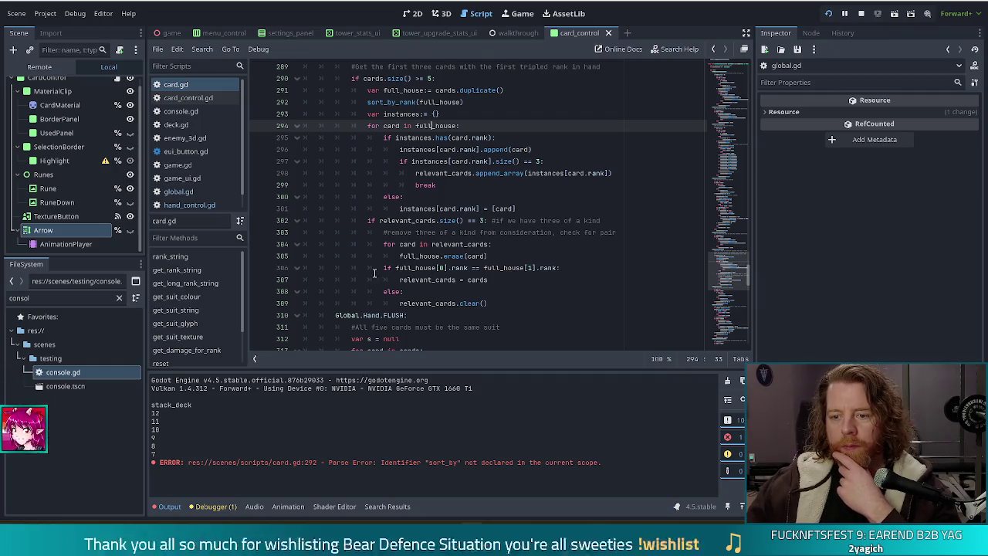
pyautogui.click(562, 268)
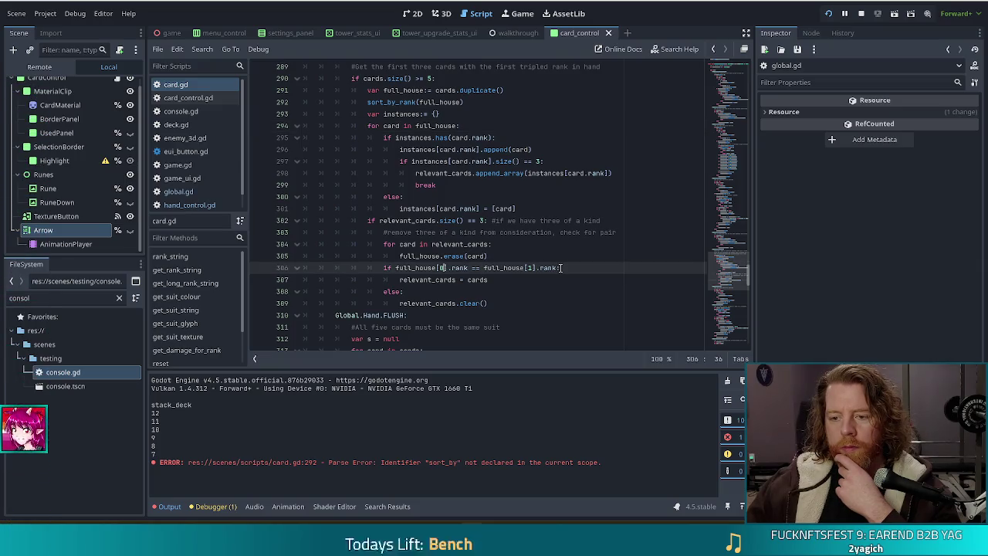
pyautogui.click(503, 279)
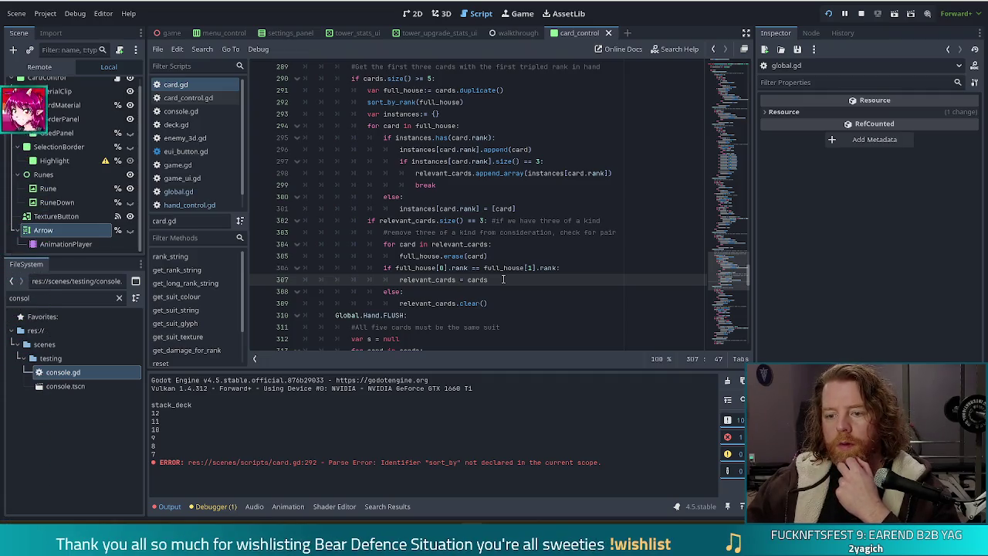
pyautogui.moveTo(489, 279)
pyautogui.mouseDown()
pyautogui.moveTo(439, 280)
pyautogui.moveTo(441, 268)
pyautogui.mouseUp()
pyautogui.click(440, 268)
pyautogui.click(499, 279)
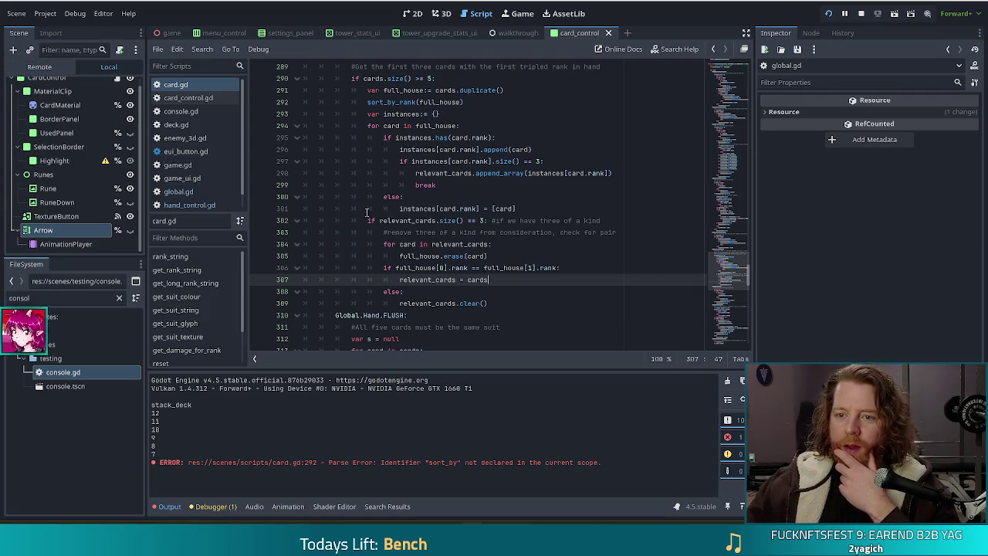
pyautogui.moveTo(400, 126); pyautogui.dragTo(461, 188)
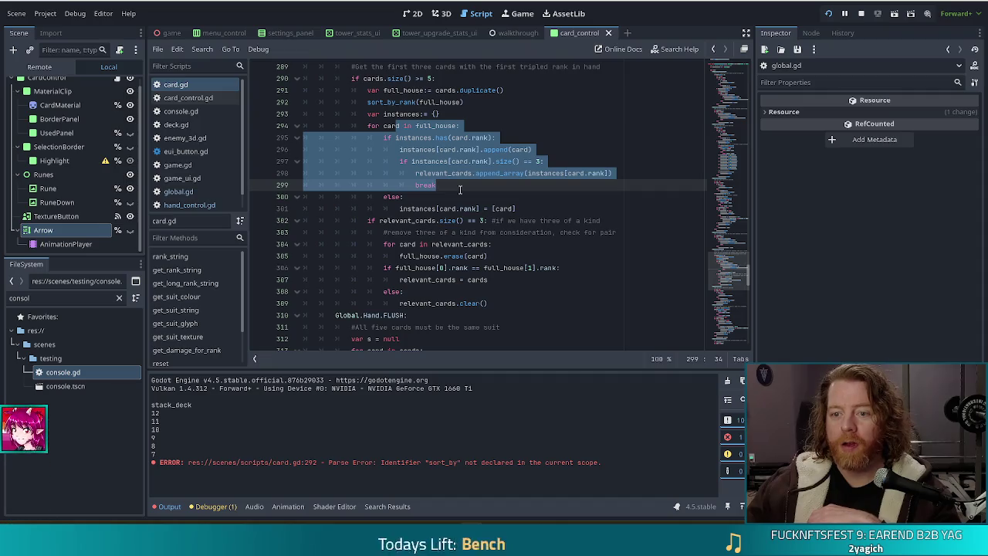
pyautogui.click(454, 188)
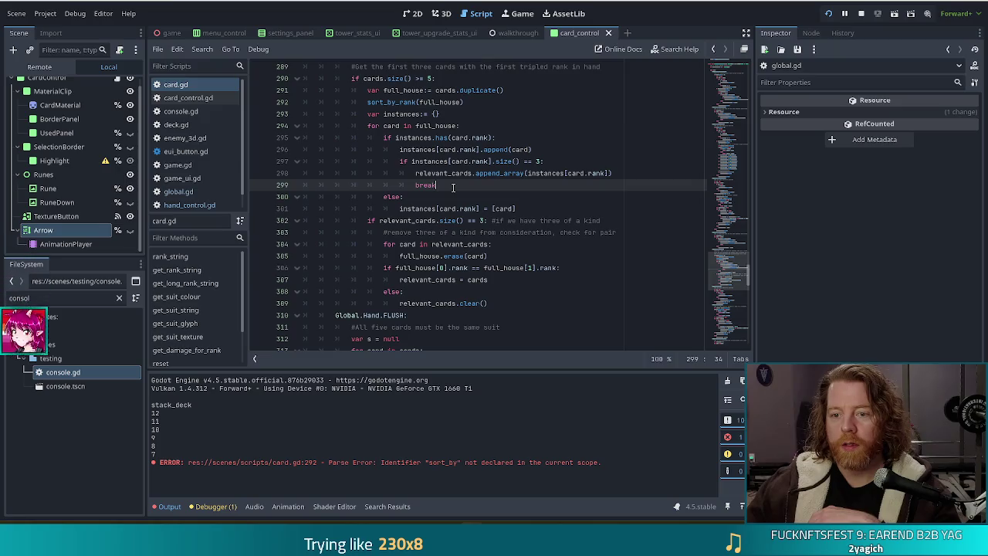
pyautogui.click(522, 208)
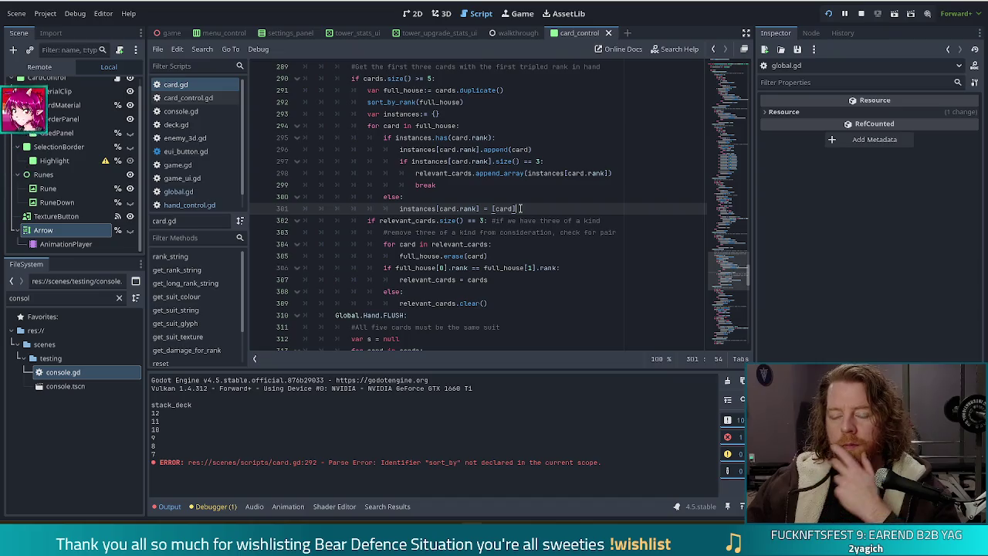
pyautogui.moveTo(522, 208); pyautogui.dragTo(366, 128)
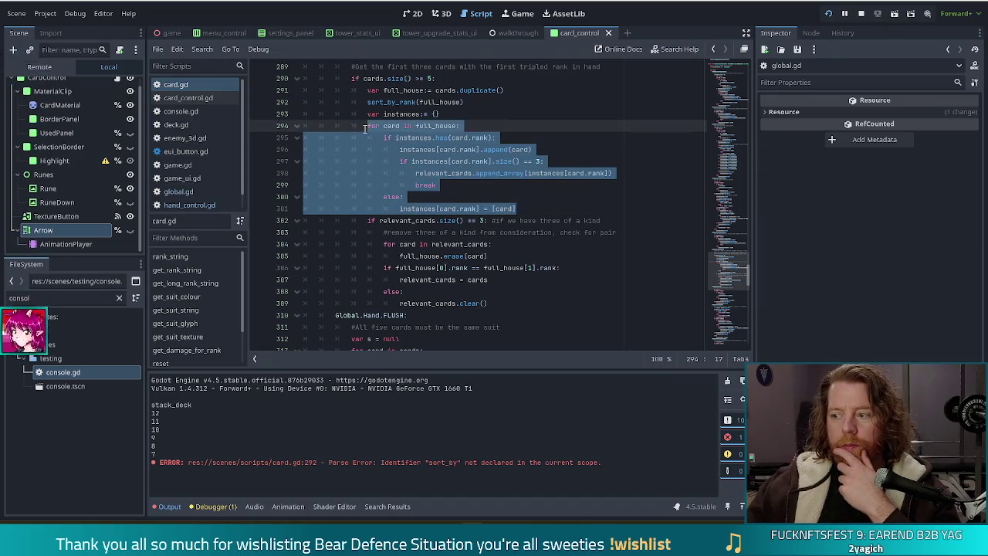